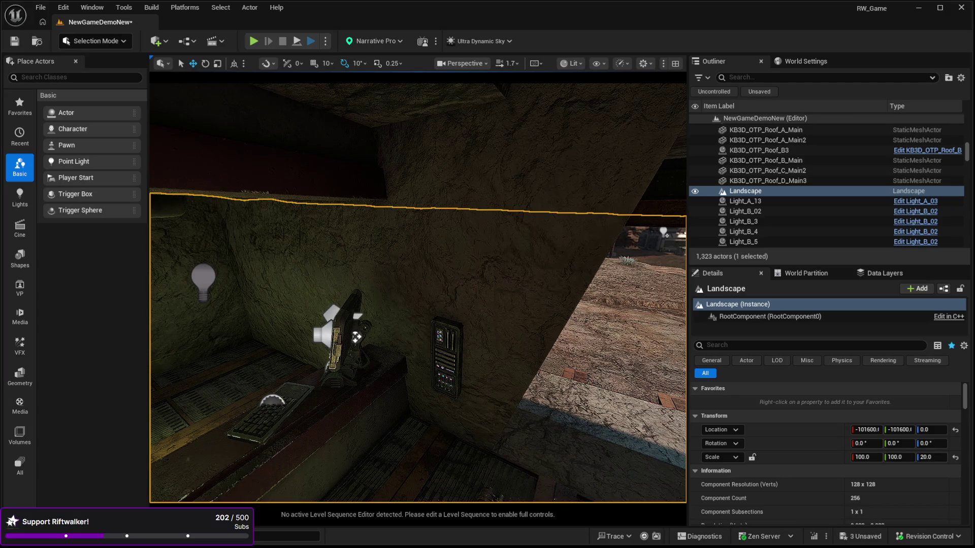
Step: Fly the viewport camera into the bar interior and scroll the Outliner up to the Audio folder
mouse_move(443, 343)
left_mouse_down()
mouse_move(386, 335)
mouse_move(355, 315)
mouse_move(355, 343)
mouse_move(345, 343)
left_mouse_up()
key("w")
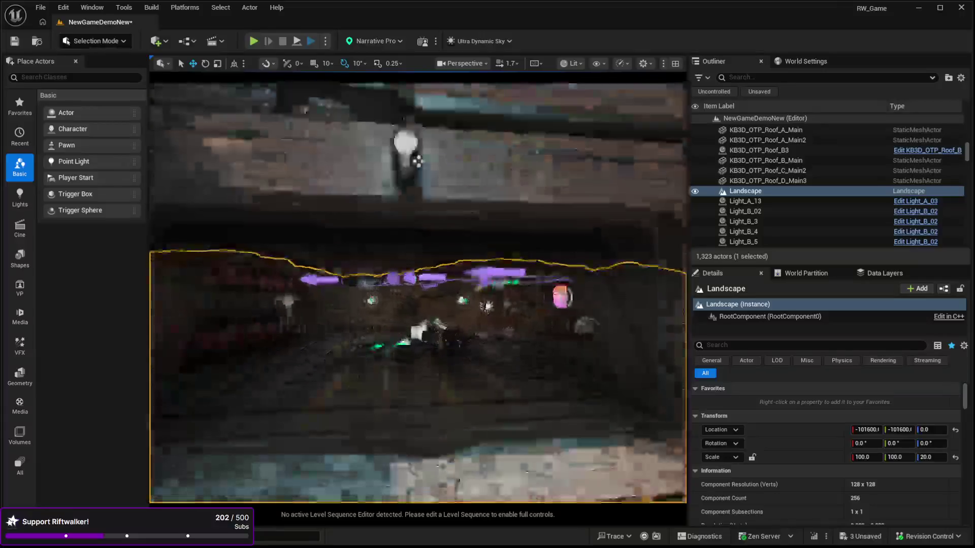
key("w")
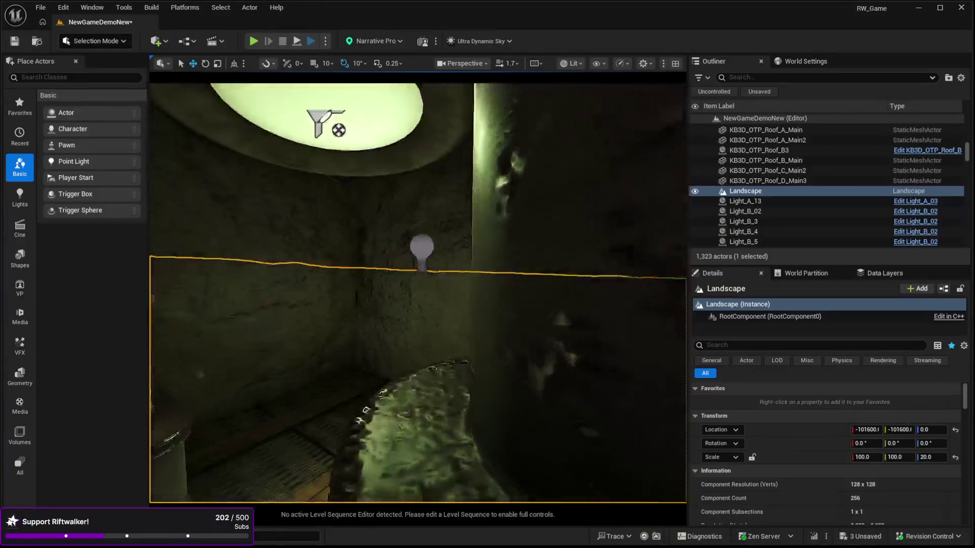
key("s")
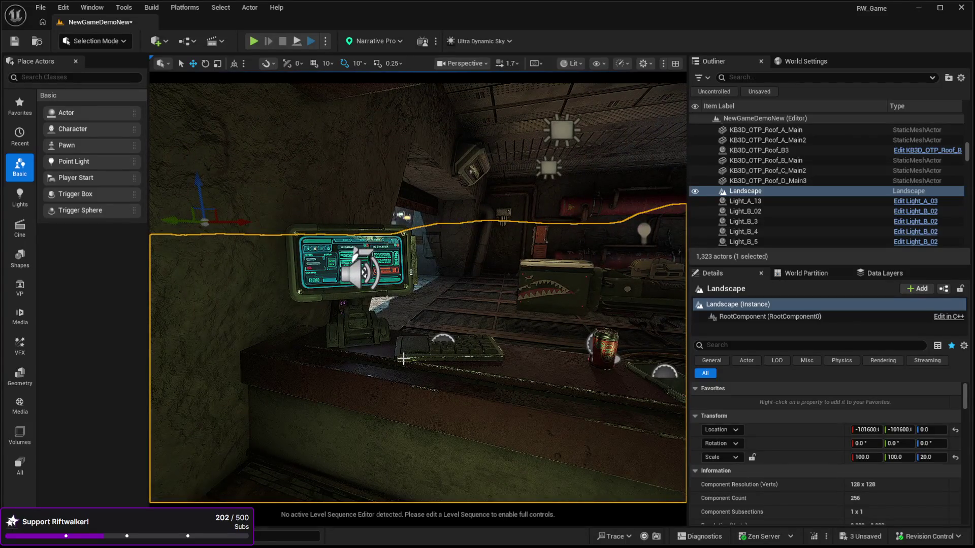
left_click_drag(394, 365, 456, 355)
key("s")
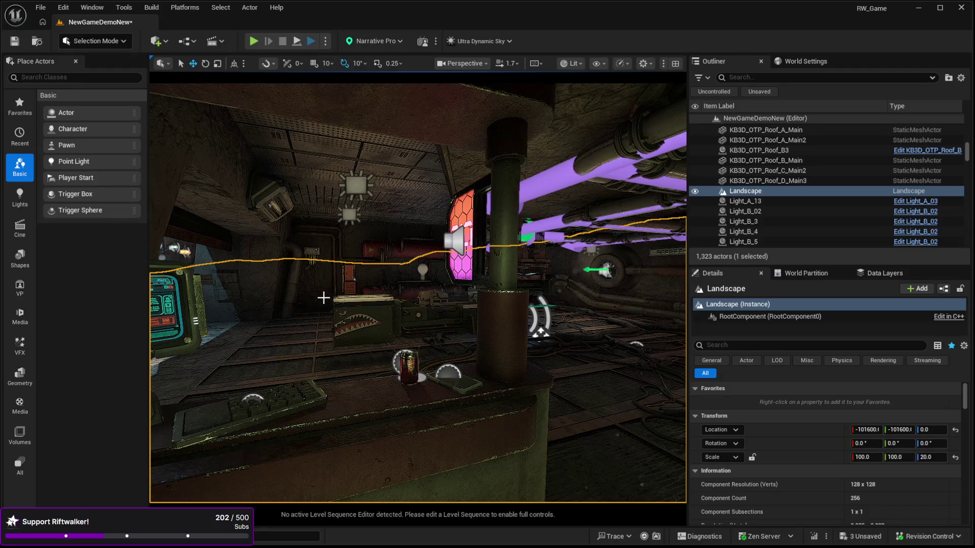
left_click_drag(968, 161, 821, 107)
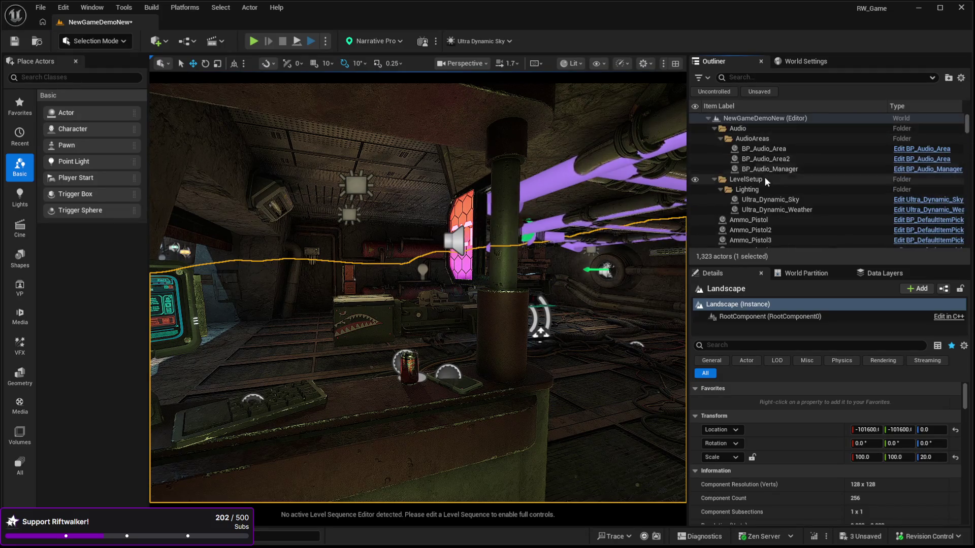
Step: Select BP_Audio_Area2 and preview its first ambient sound, background_room at volume 0.3
left_click(762, 159)
scroll(795, 423, "down", 4)
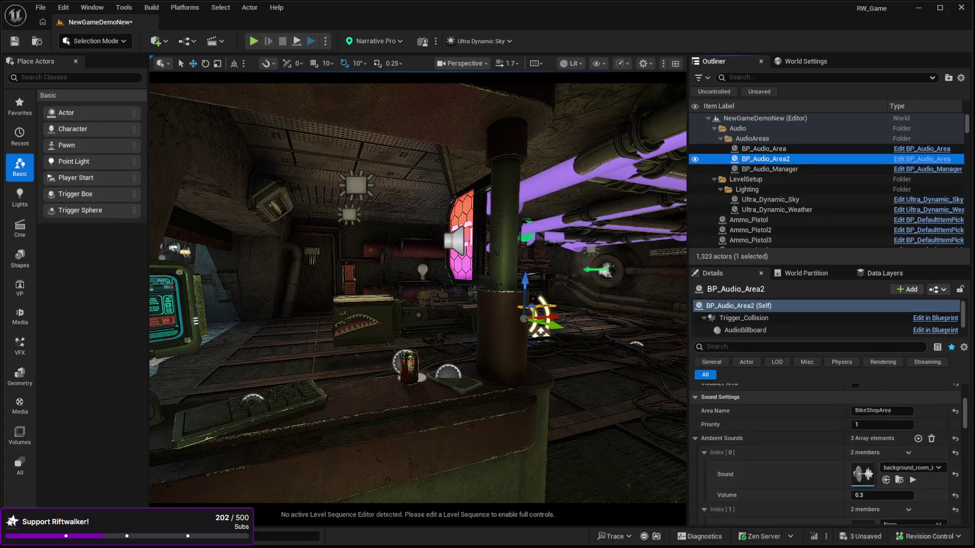
left_click(912, 479)
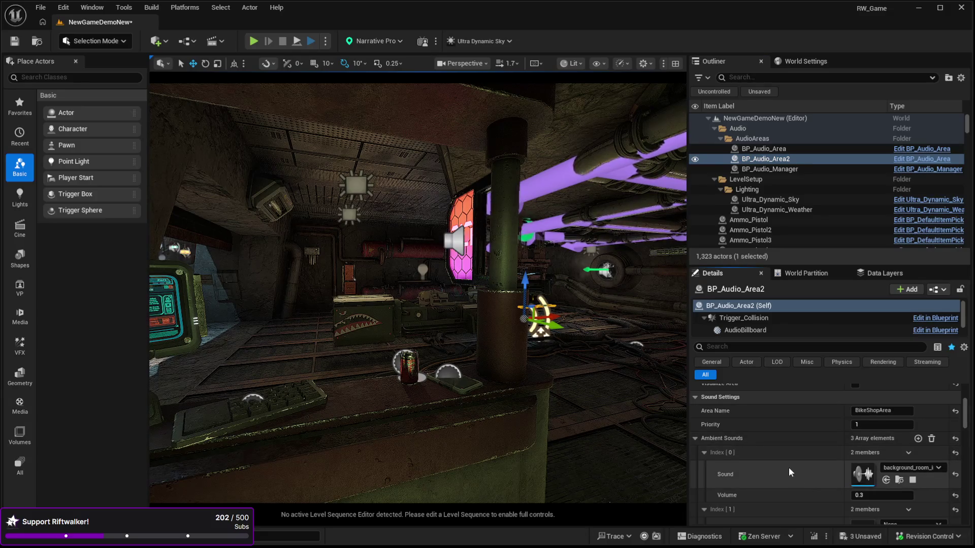
Step: Preview the first random ambient one-shot sound, then replay the first ambient sound
scroll(788, 467, "down", 2)
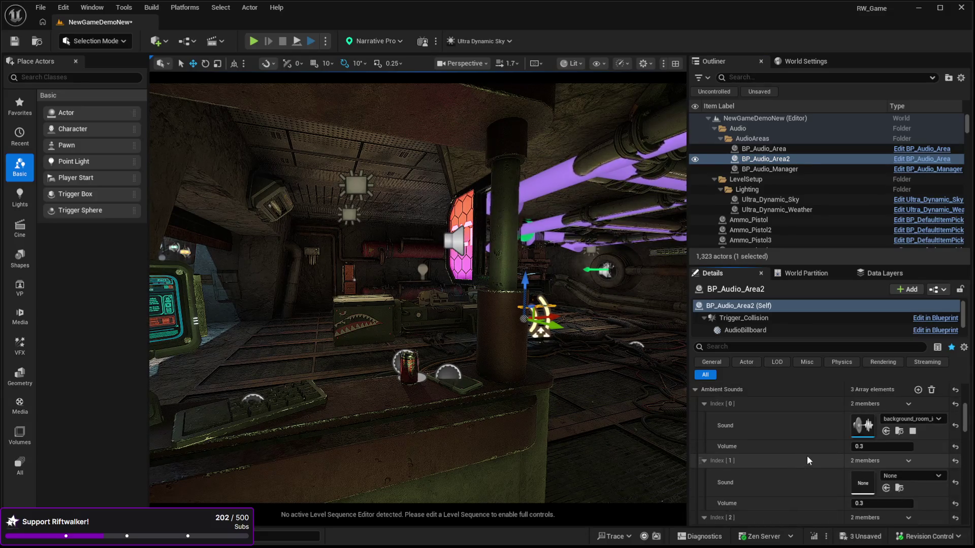
scroll(806, 455, "down", 1)
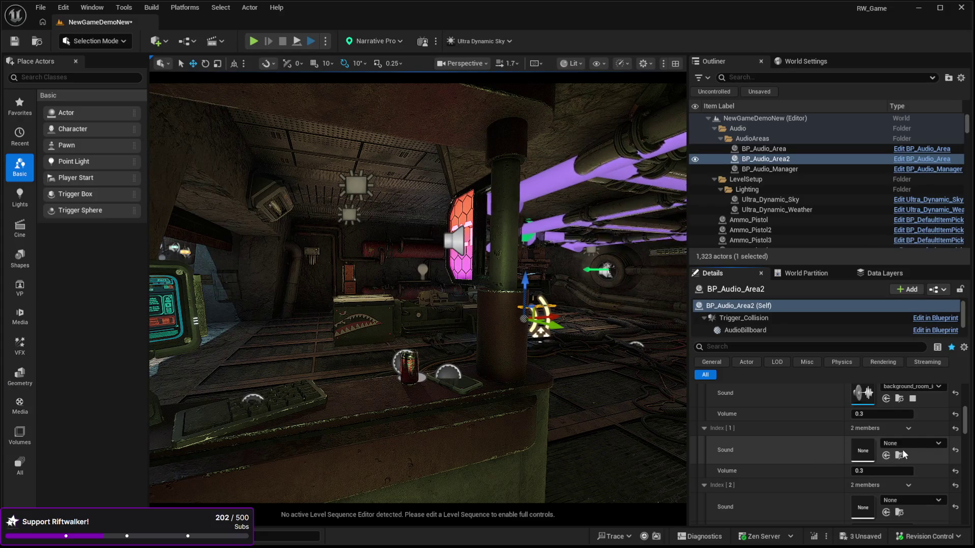
scroll(829, 447, "down", 3)
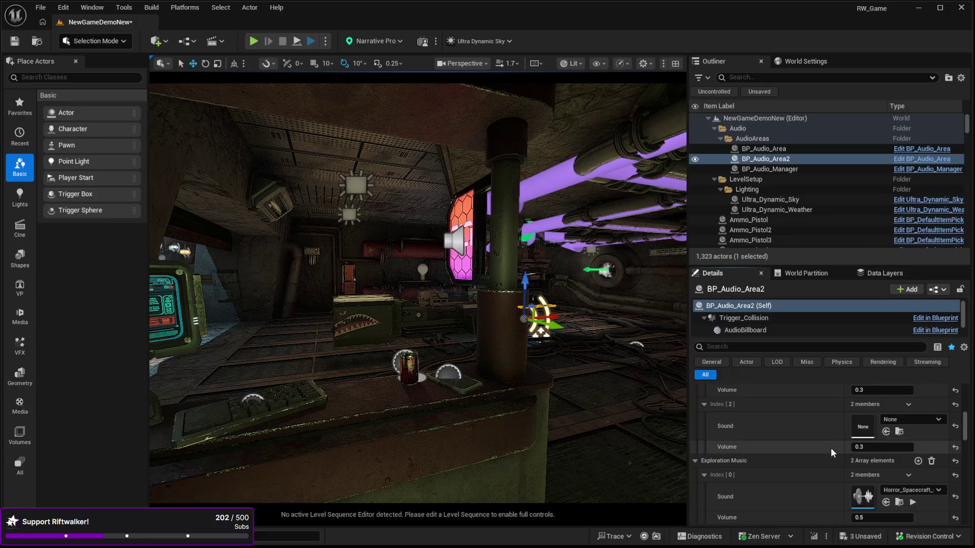
scroll(831, 448, "down", 1)
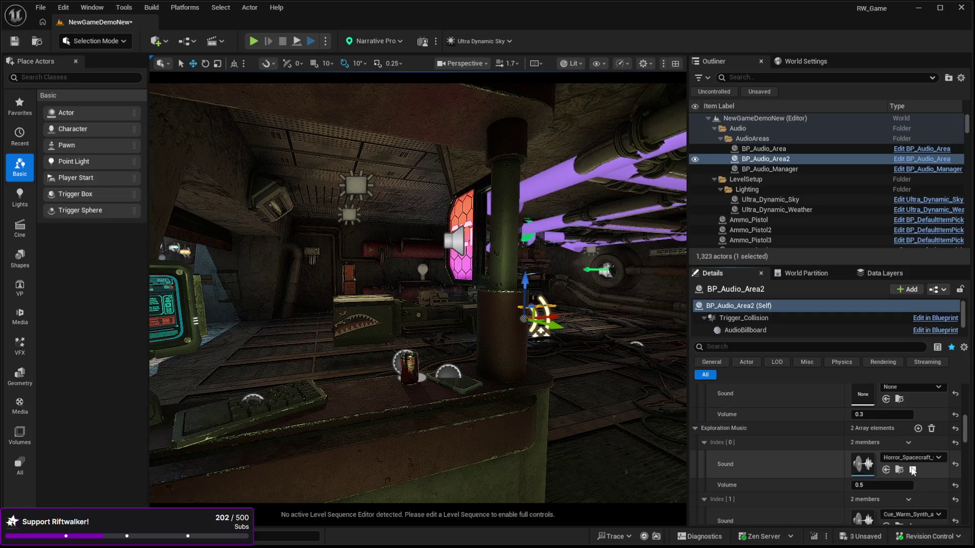
scroll(924, 499, "down", 1)
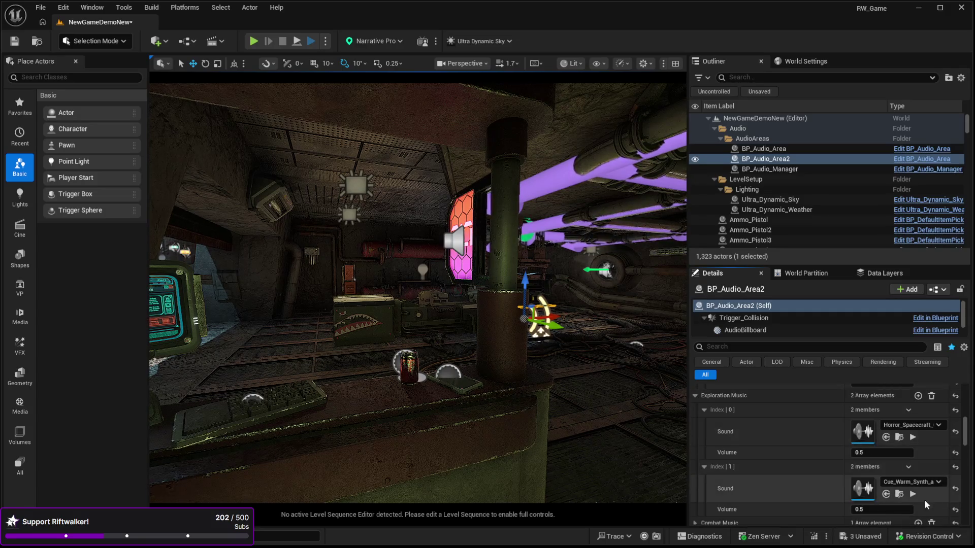
scroll(797, 450, "down", 4)
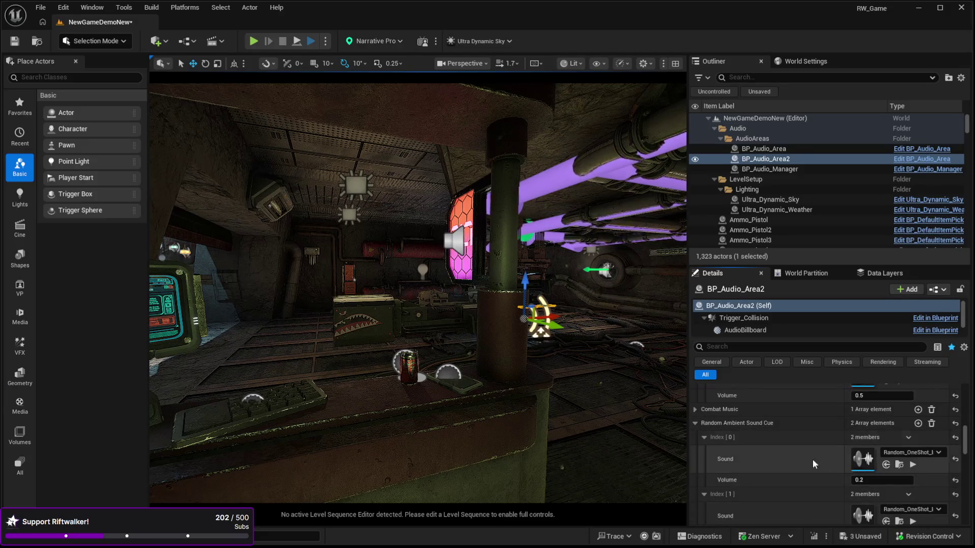
left_click(913, 465)
scroll(815, 435, "down", 1)
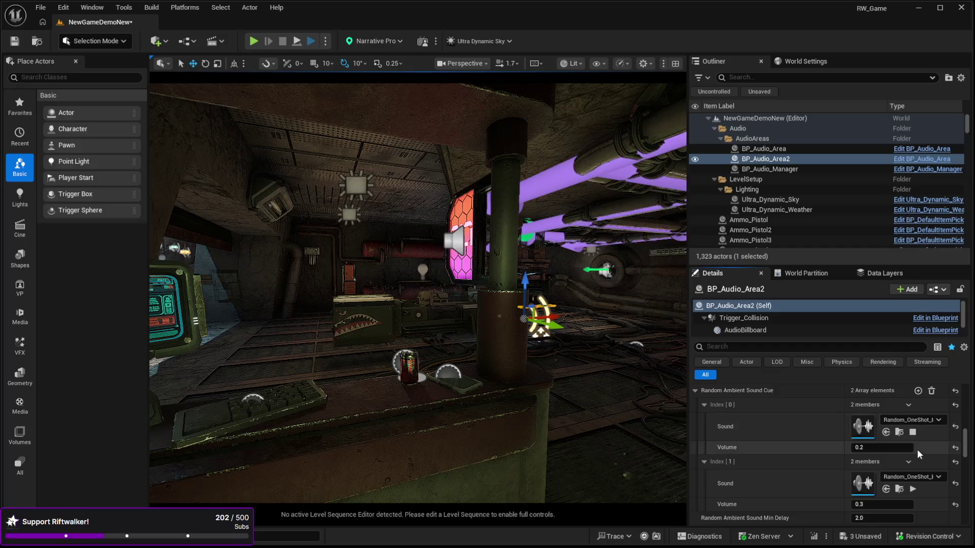
scroll(870, 445, "up", 5)
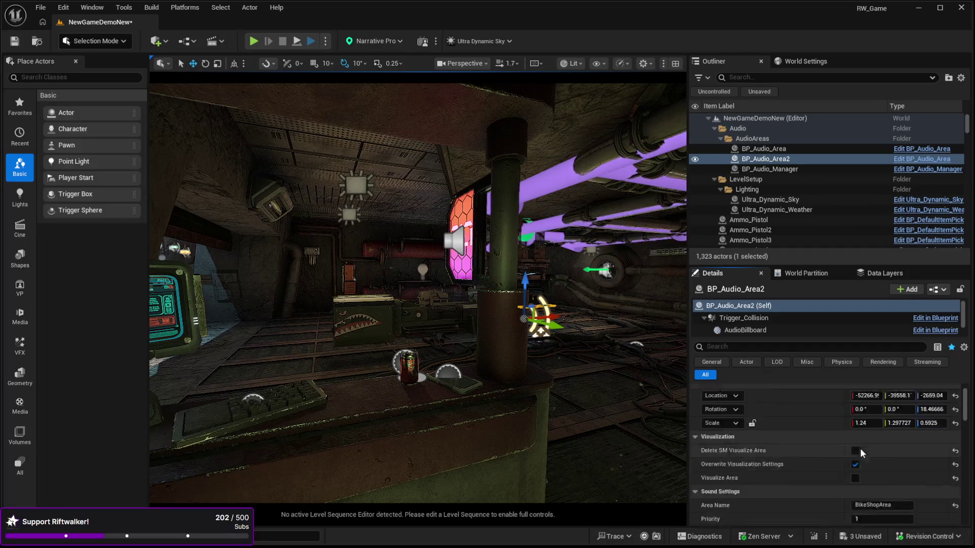
scroll(906, 444, "down", 2)
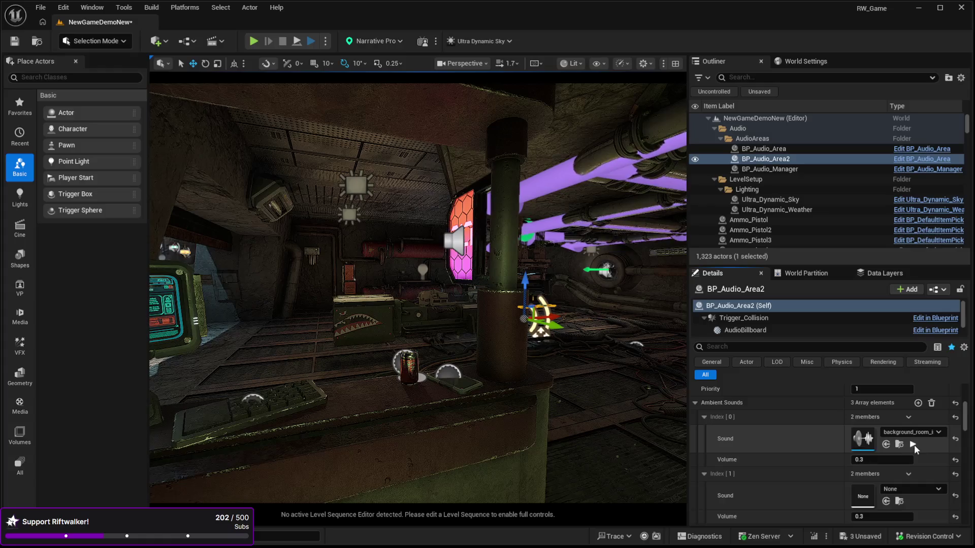
left_click(913, 444)
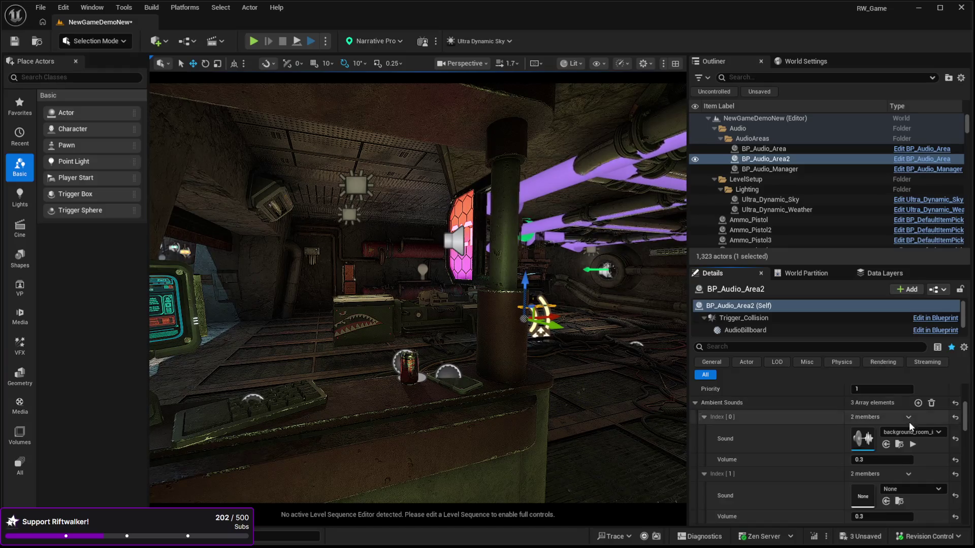
Step: Assign background_room as the Sound for ambient slots Index[1] and Index[2]
left_click(886, 502)
scroll(810, 445, "down", 2)
scroll(810, 444, "down", 2)
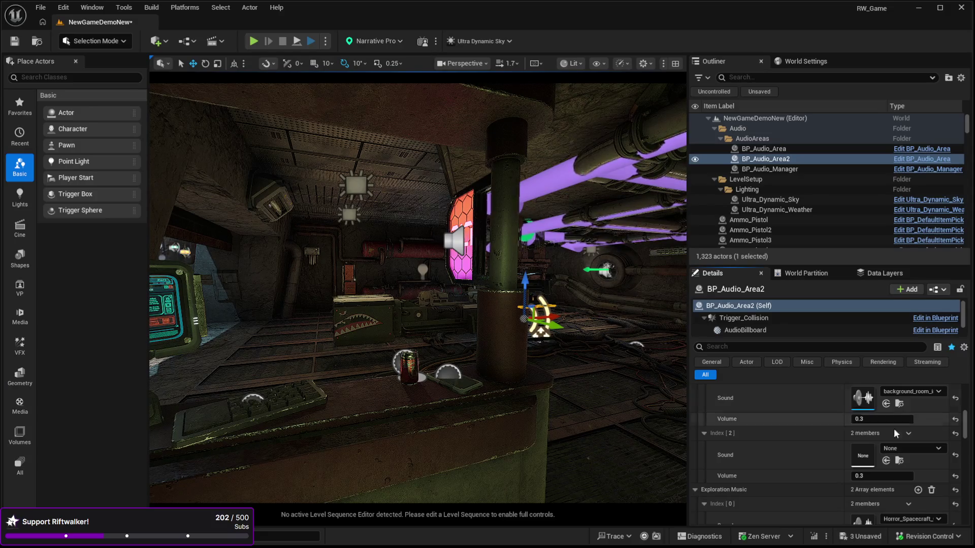
left_click(886, 460)
scroll(812, 439, "down", 3)
scroll(803, 440, "up", 1)
scroll(804, 436, "down", 2)
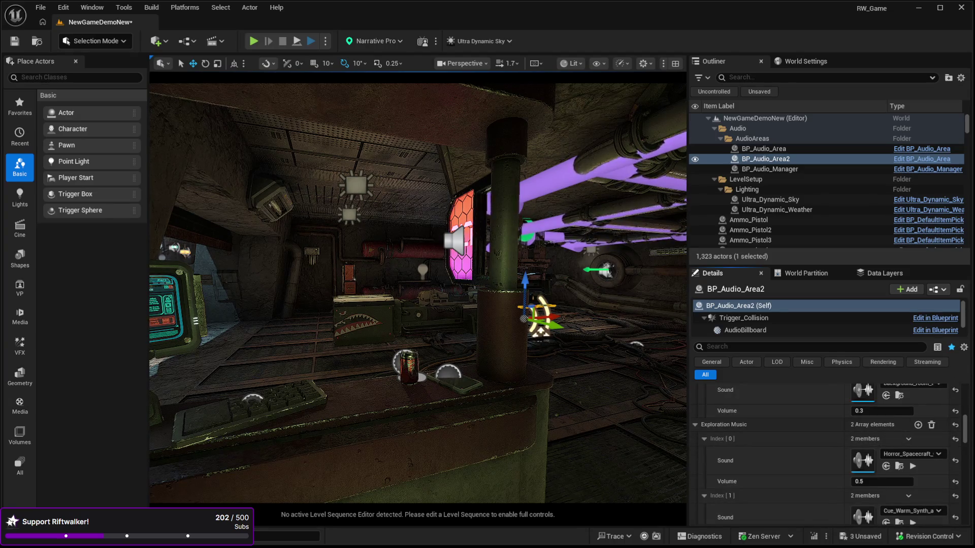
Step: Preview the first exploration music track, stop it, then preview the second track
left_click(912, 467)
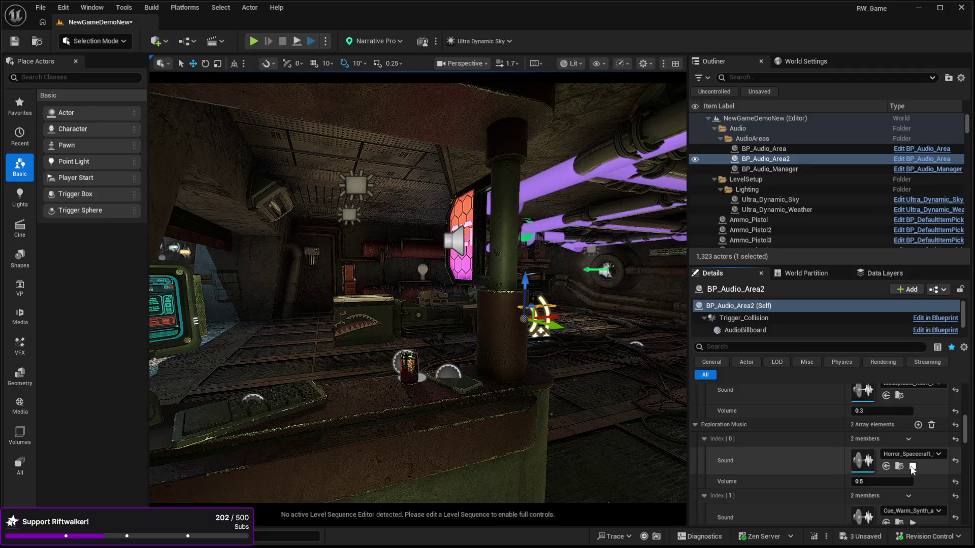
left_click(912, 466)
scroll(812, 441, "down", 3)
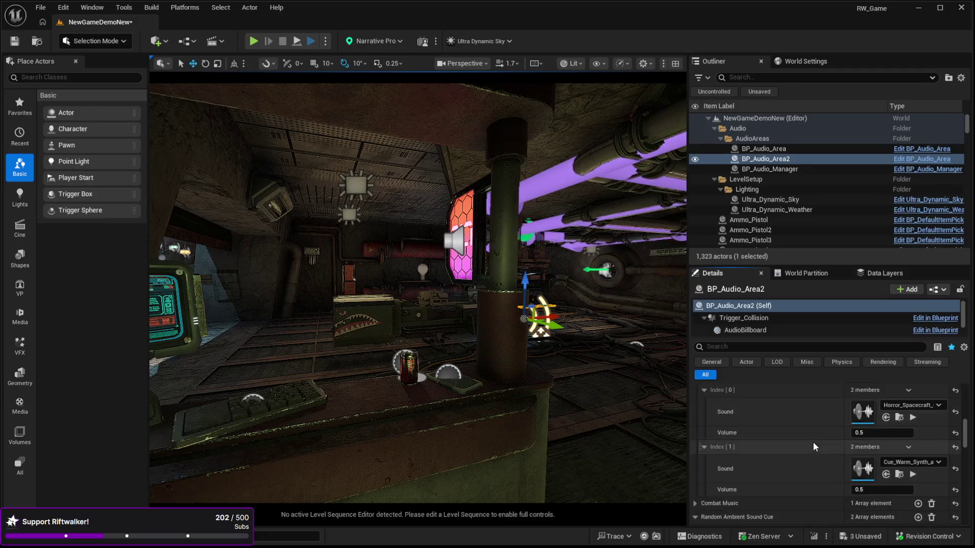
left_click(913, 474)
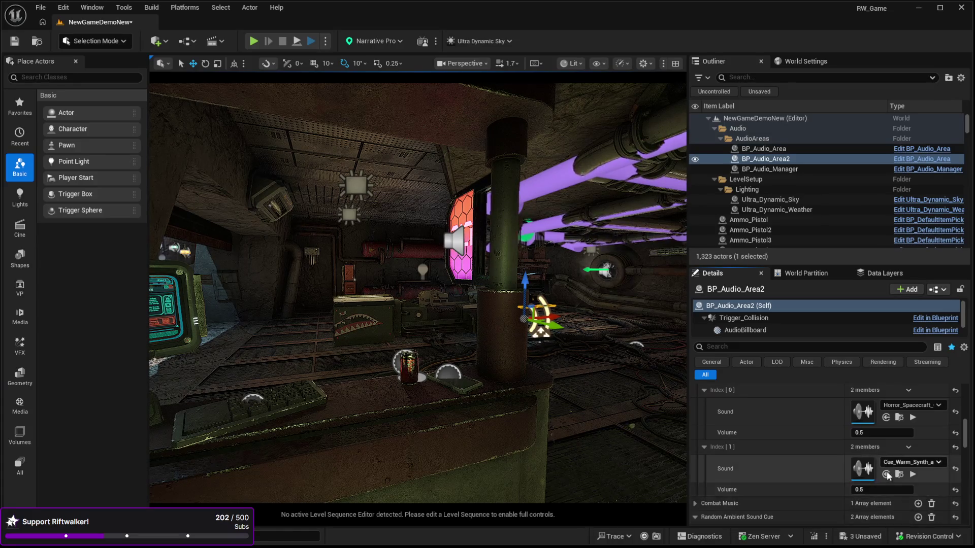
Step: Stop the second exploration track preview and select BP_Audio_Area in the Outliner
left_click(911, 475)
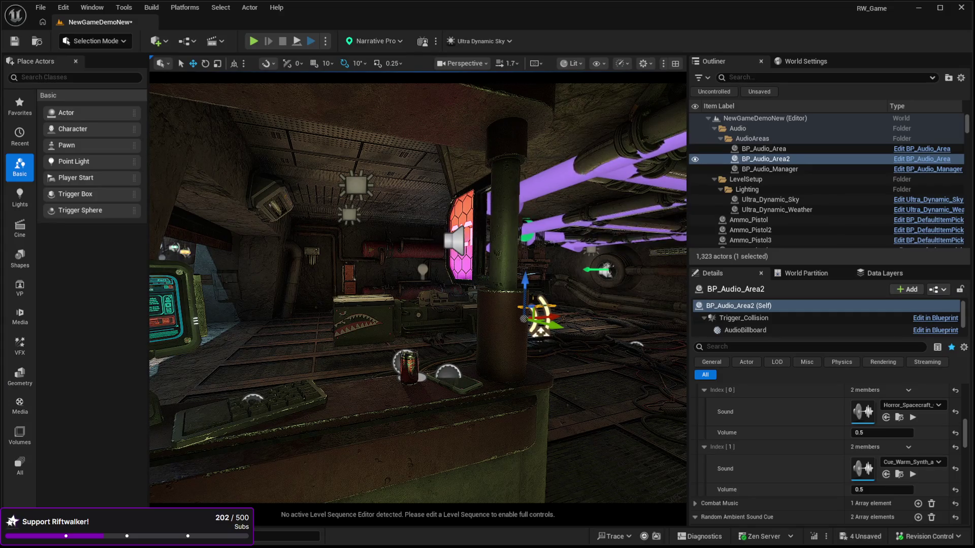
left_click(805, 147)
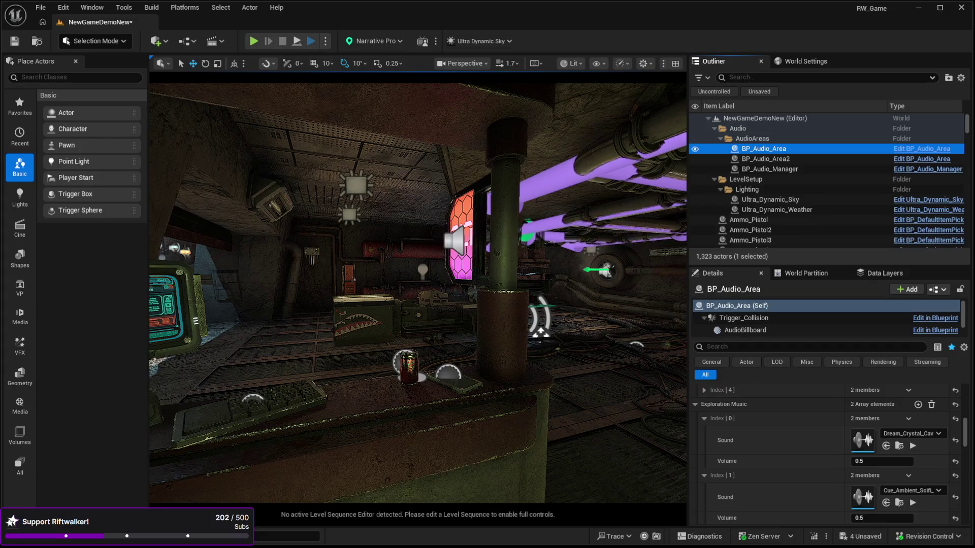
Step: Preview BP_Audio_Area's two exploration music tracks, Dream_Crystal and Cue_Ambient_Scifi
left_click(860, 366)
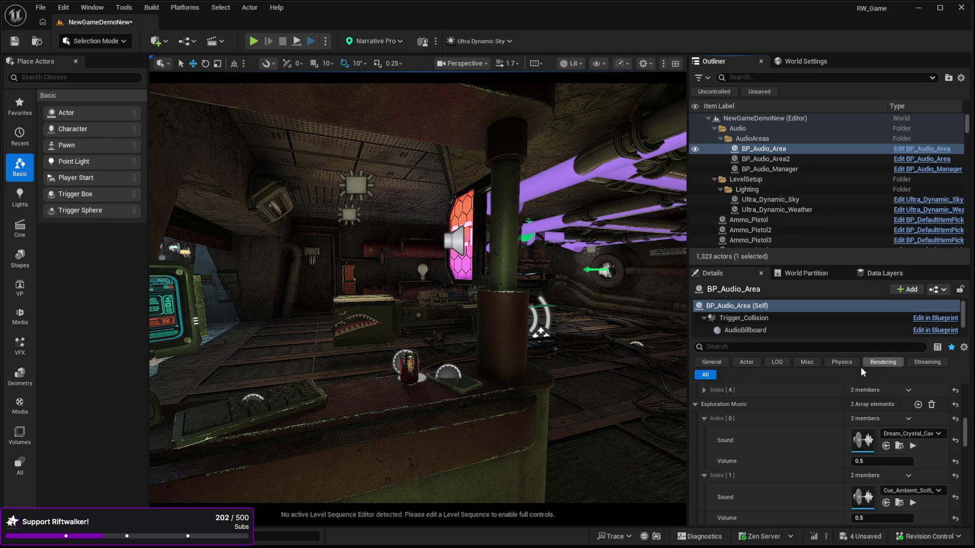
left_click(913, 445)
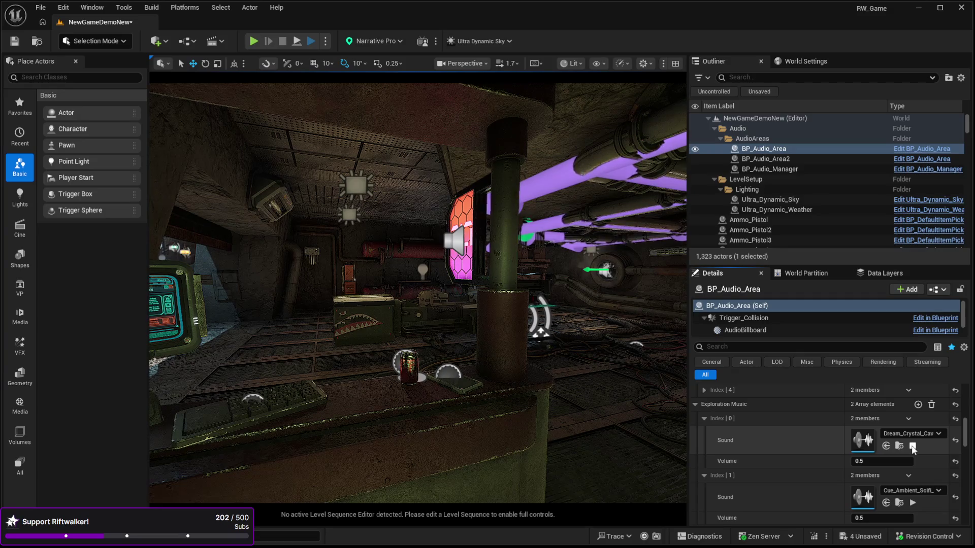
left_click(912, 502)
Step: Open the Forest_Bird3_Cue sound cue in the Sound Cue editor
scroll(914, 452, "down", 5)
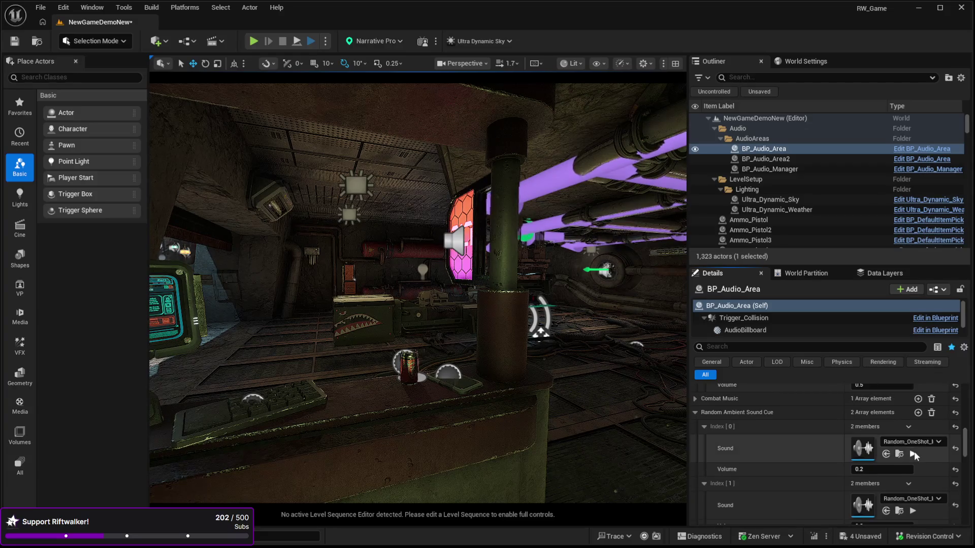
mouse_move(964, 455)
left_mouse_down()
mouse_move(964, 442)
mouse_move(965, 451)
left_mouse_up()
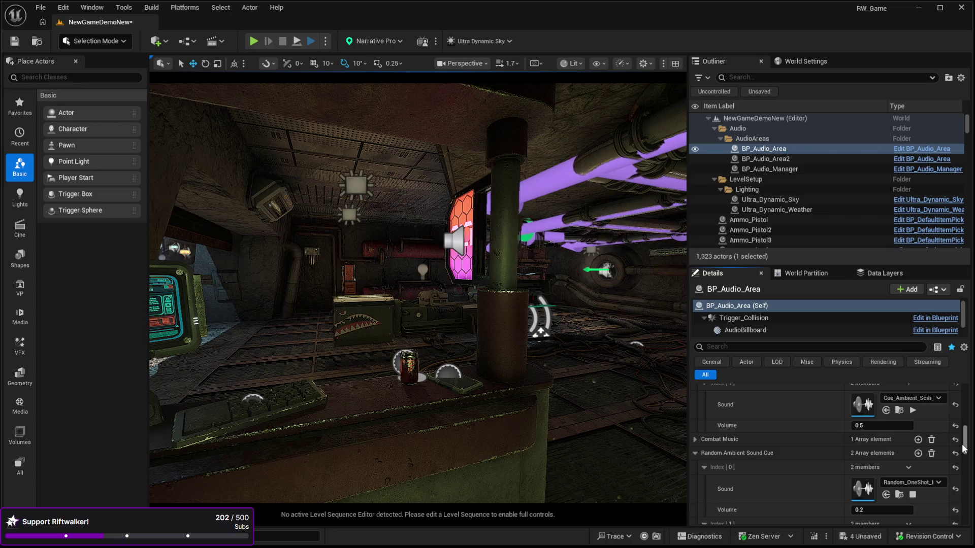
mouse_move(967, 447)
left_mouse_down()
mouse_move(967, 415)
mouse_move(967, 429)
left_mouse_up()
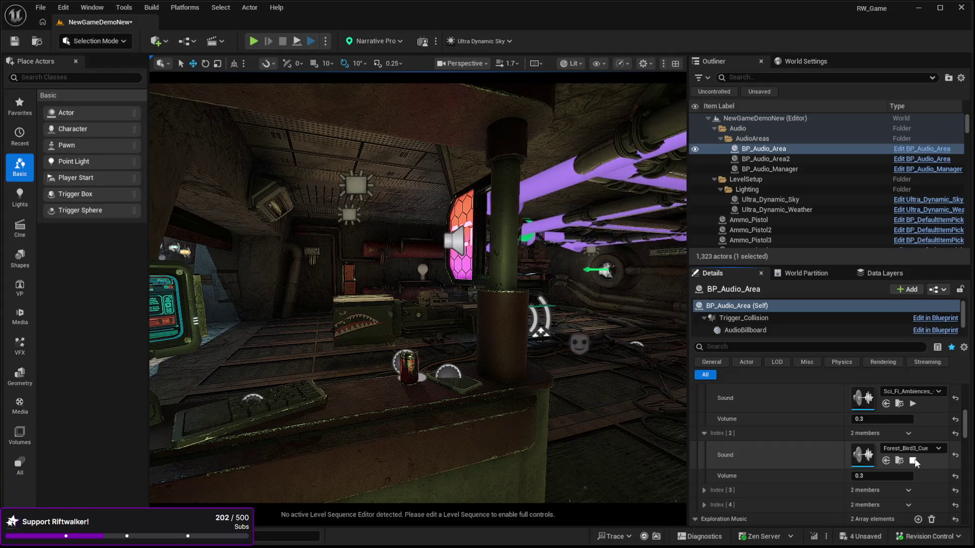
double_click(871, 458)
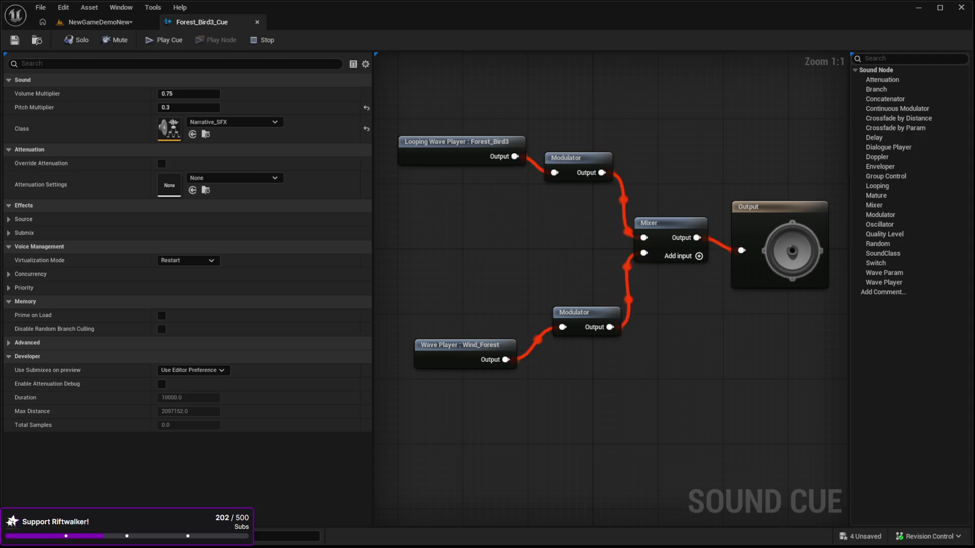
Step: Add a Dark_Forest player through a duplicated Modulator into a new third Mixer input
left_click_drag(527, 464, 418, 445)
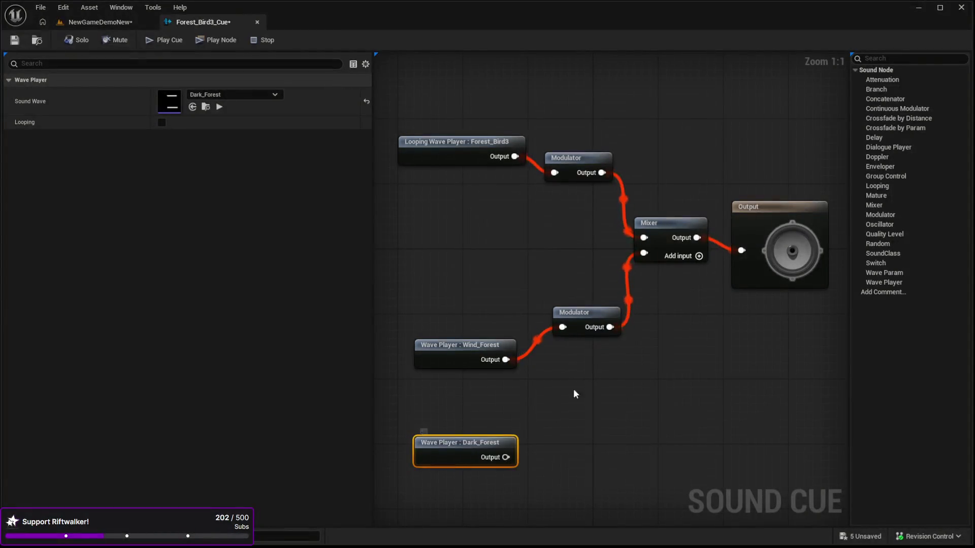
left_click(584, 320)
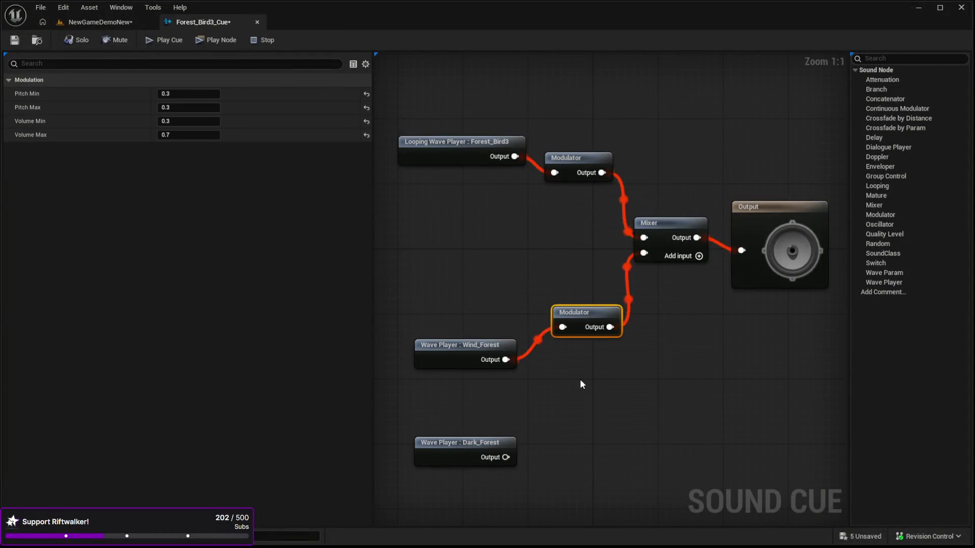
key("ctrl+d")
left_click_drag(510, 458, 554, 457)
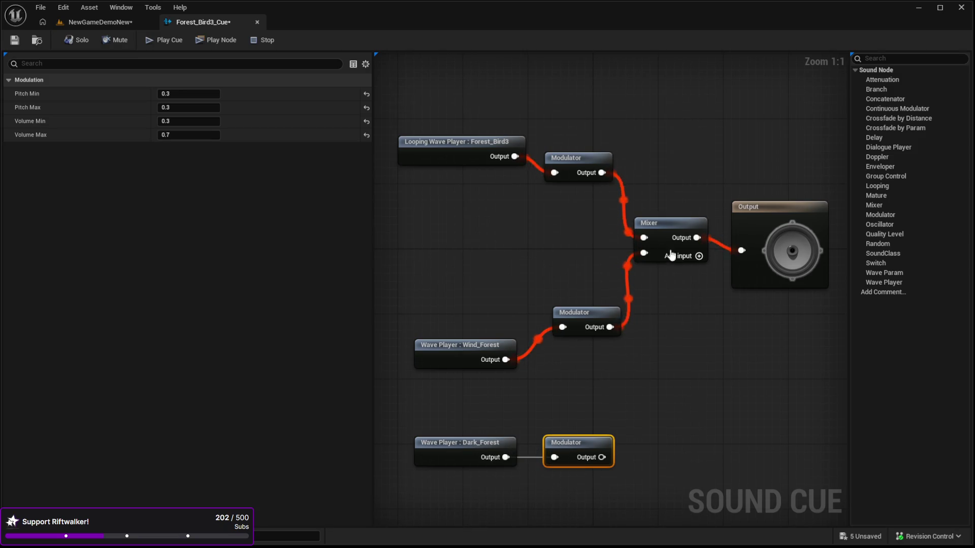
left_click(700, 257)
mouse_move(578, 307)
left_mouse_down()
mouse_move(556, 253)
mouse_move(571, 234)
left_mouse_up()
left_click_drag(468, 345, 456, 244)
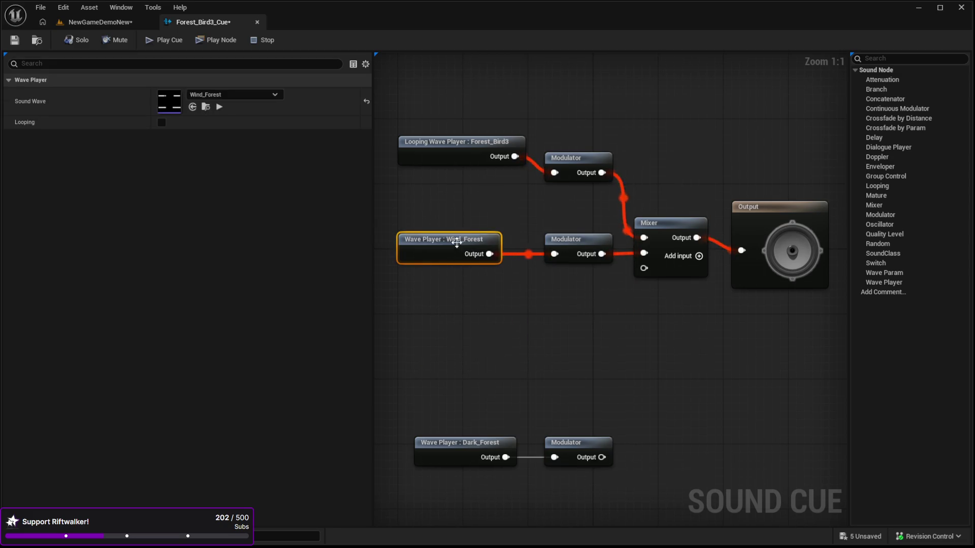
mouse_move(569, 422)
left_mouse_down()
mouse_move(468, 453)
mouse_move(456, 292)
left_mouse_up()
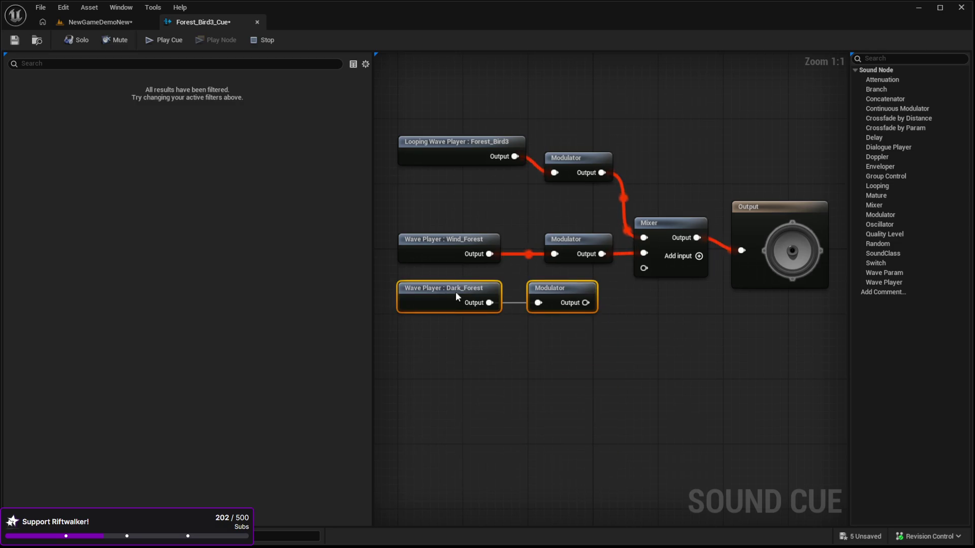
left_click_drag(586, 303, 644, 269)
Step: Preview the cue from the Output node and inspect the Dark_Forest player and its modulator
left_click(741, 233)
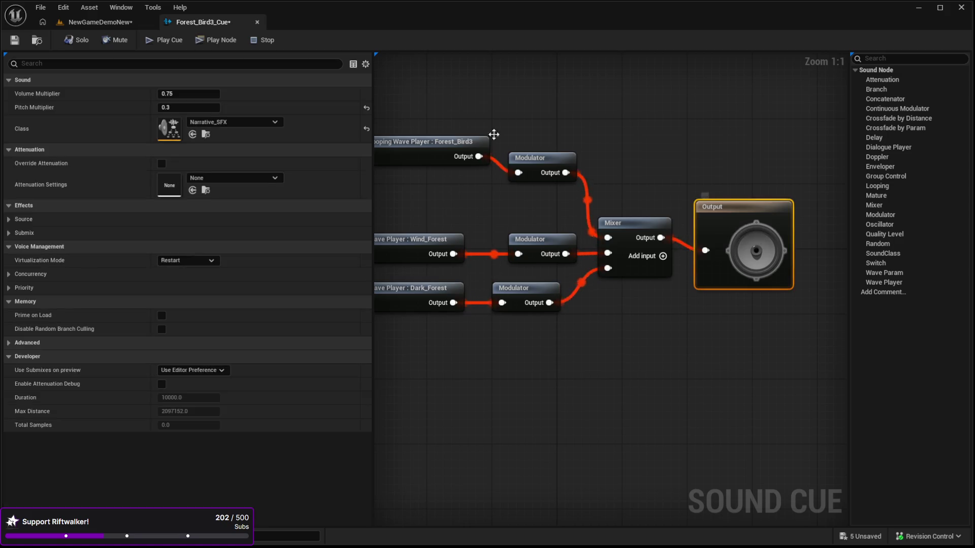
left_click(201, 40)
left_click_drag(575, 90, 632, 102)
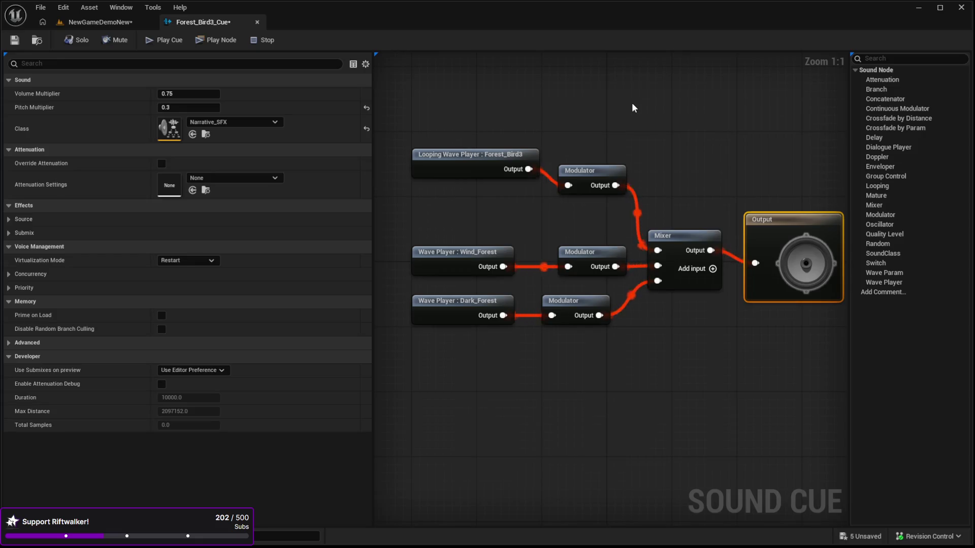
left_click(432, 307)
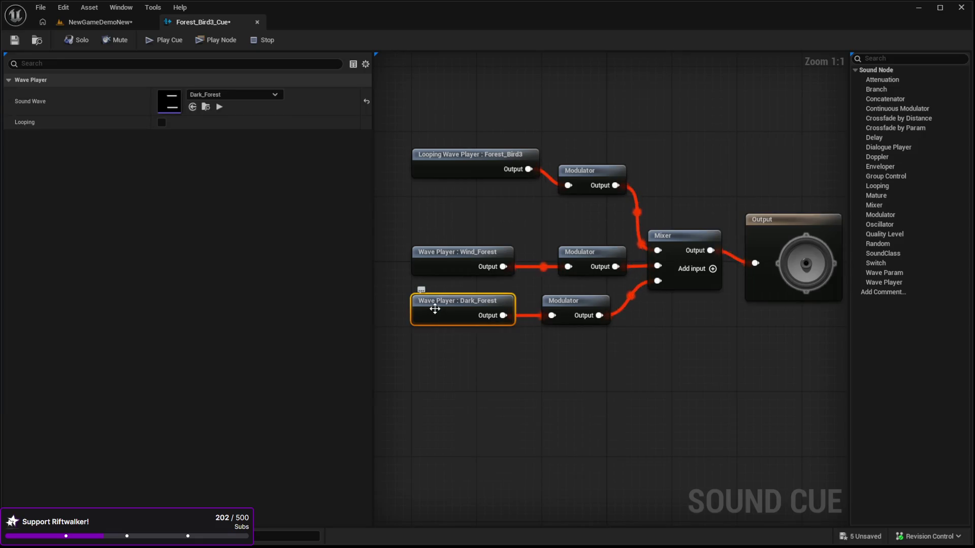
left_click(577, 300)
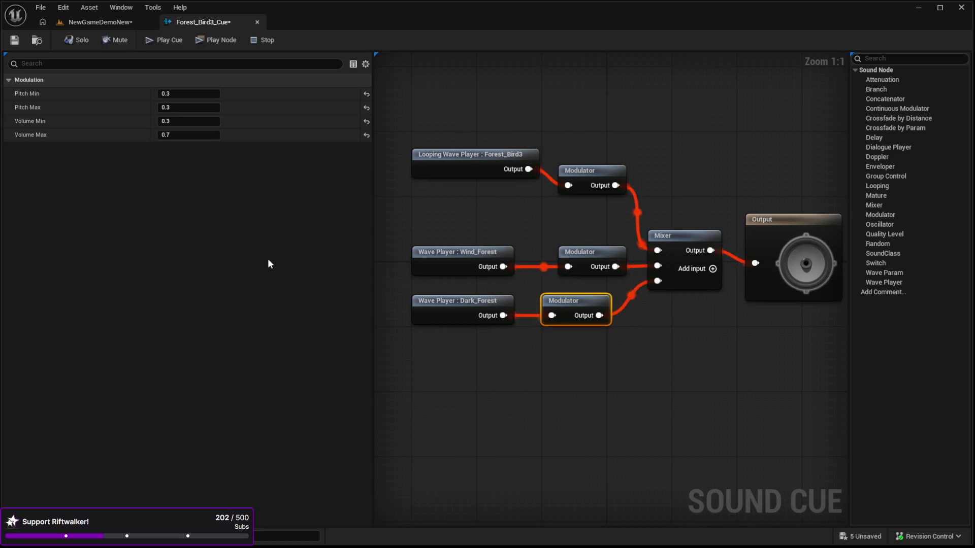
Step: Set the Dark_Forest modulator's Volume Max to 1 and Volume Min to 0.6
left_click(186, 135)
type("1")
key("Return")
left_click(185, 121)
type("0.6")
key("Return")
left_click_drag(647, 376, 641, 373)
mouse_move(586, 227)
left_mouse_down()
mouse_move(497, 260)
mouse_move(466, 250)
left_mouse_up()
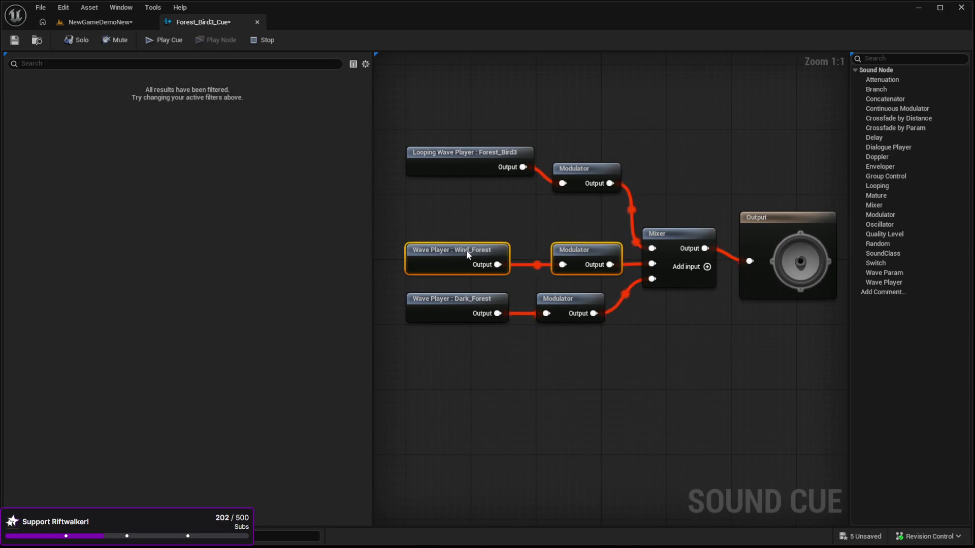
mouse_move(666, 344)
left_mouse_down()
mouse_move(669, 355)
mouse_move(655, 361)
left_mouse_up()
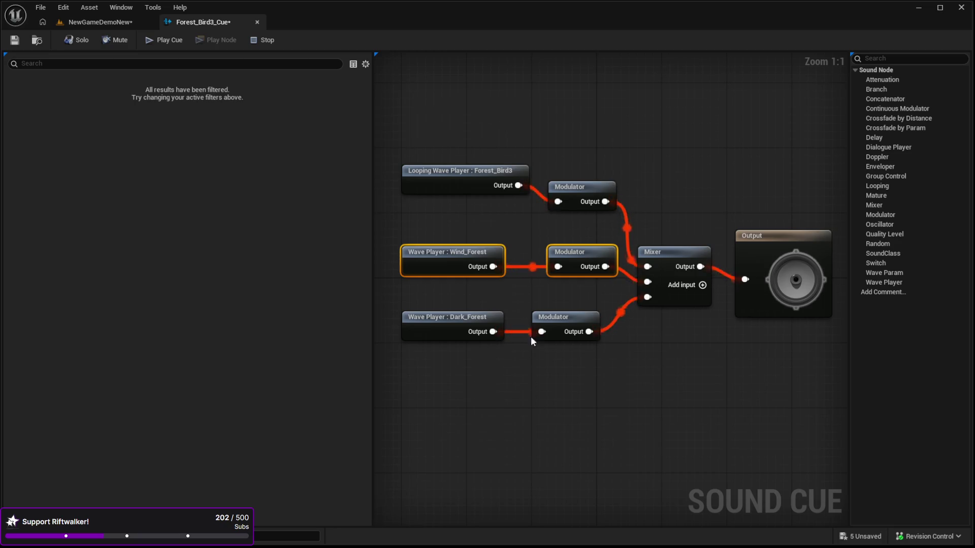
Step: Stop the preview and check the Dark_Forest, Wind_Forest and Forest_Bird3 modulators' volume ranges
left_click(559, 322)
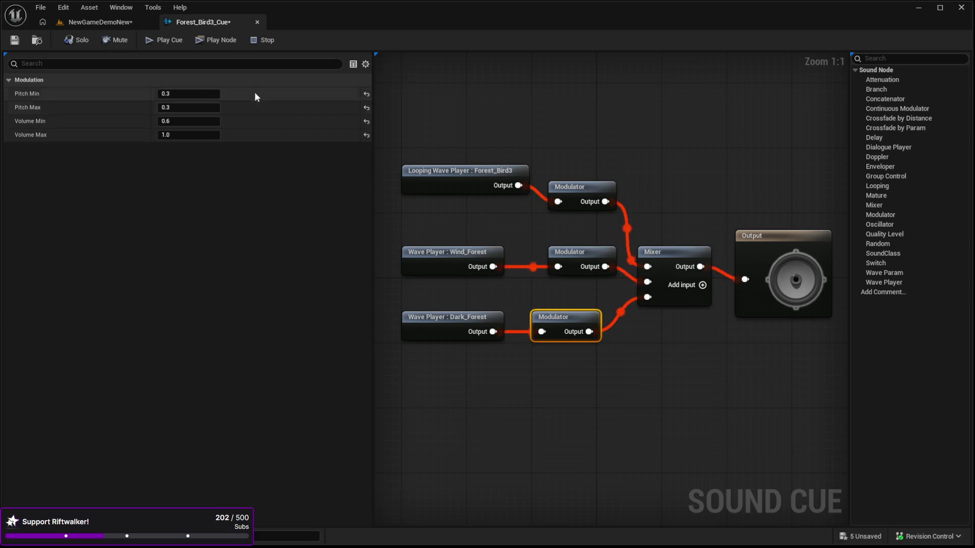
left_click(215, 39)
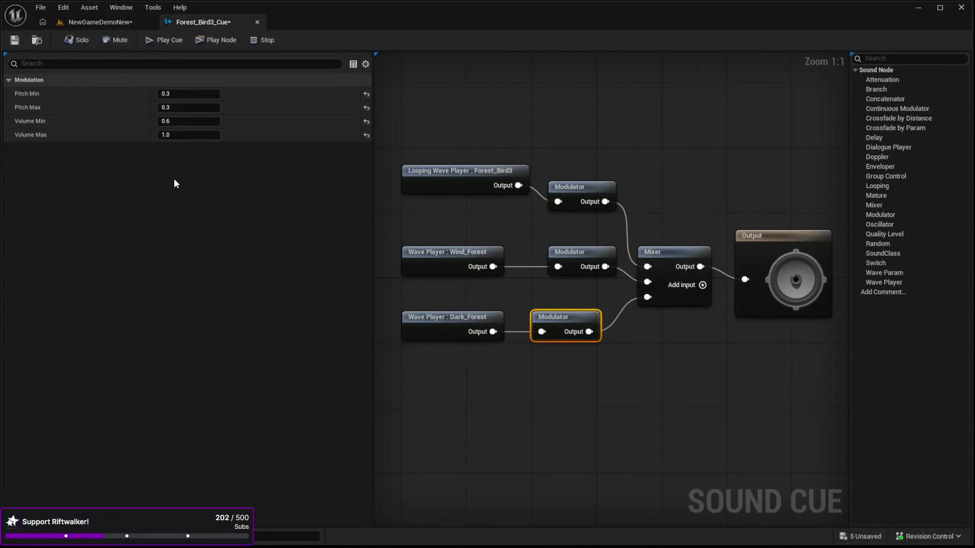
left_click(587, 250)
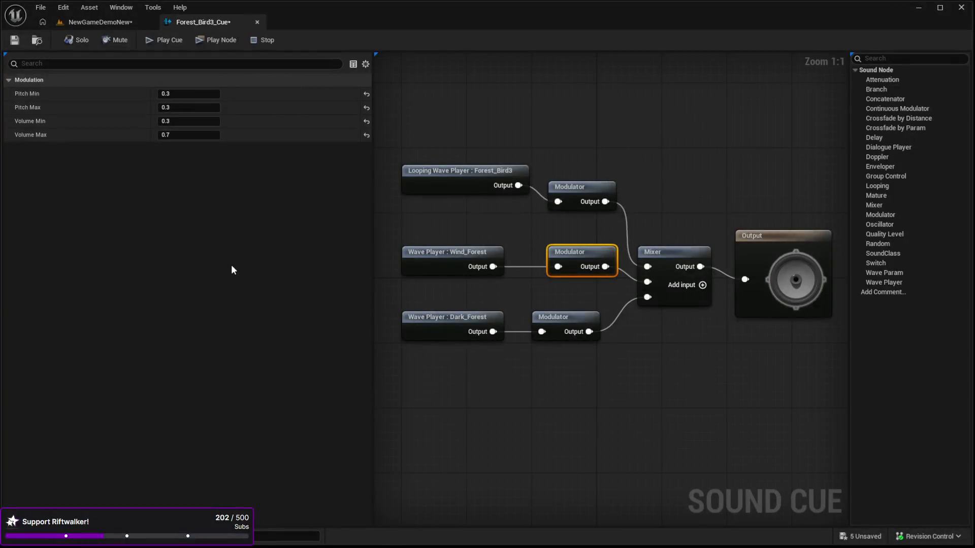
left_click(574, 191)
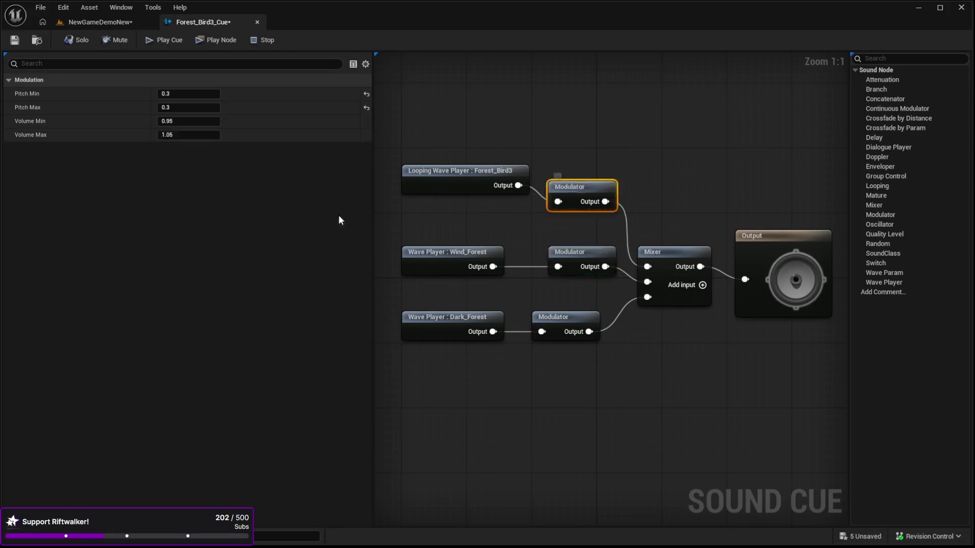
Step: Nudge the Forest_Bird3 player, preview the whole cue from Output, and return to NewGameDemoNew
left_click(207, 40)
left_click_drag(481, 170, 480, 186)
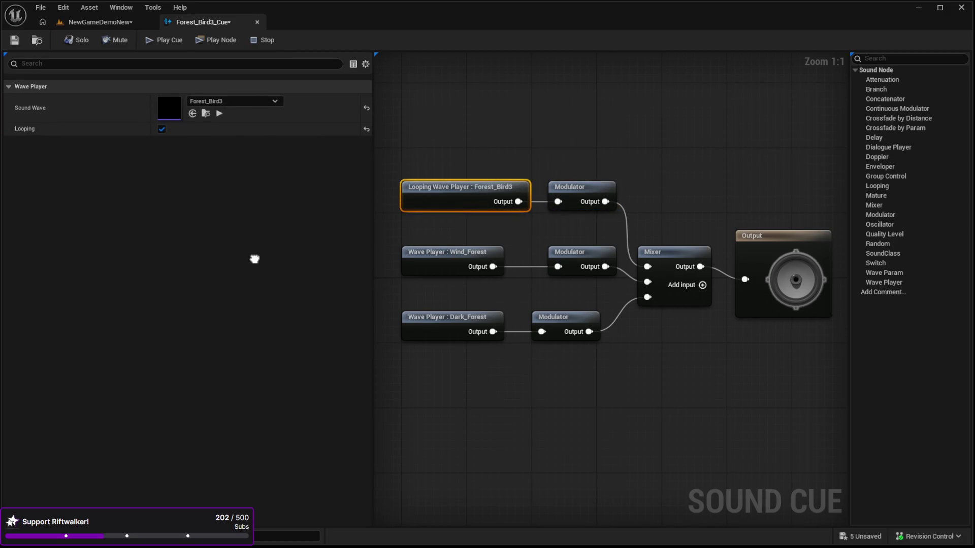
left_click_drag(483, 150, 484, 165)
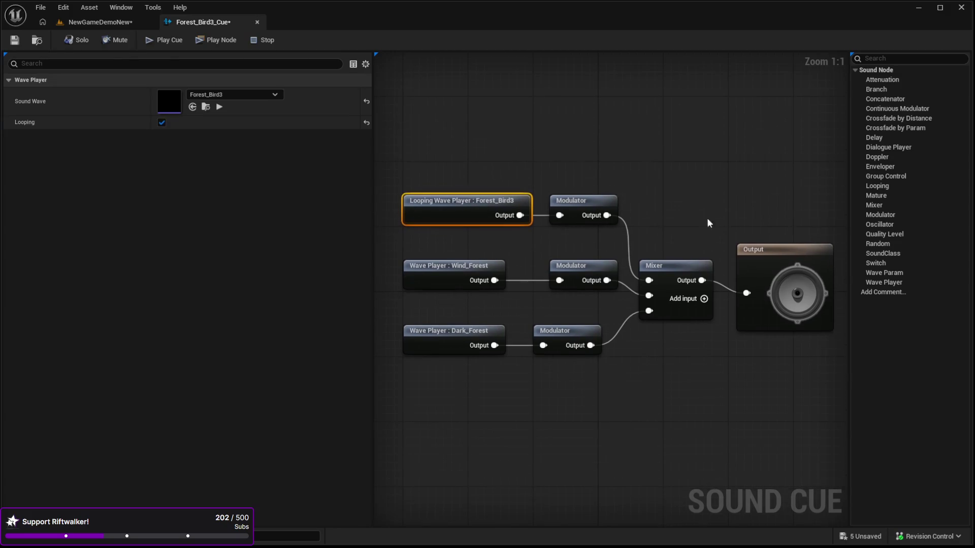
left_click(759, 258)
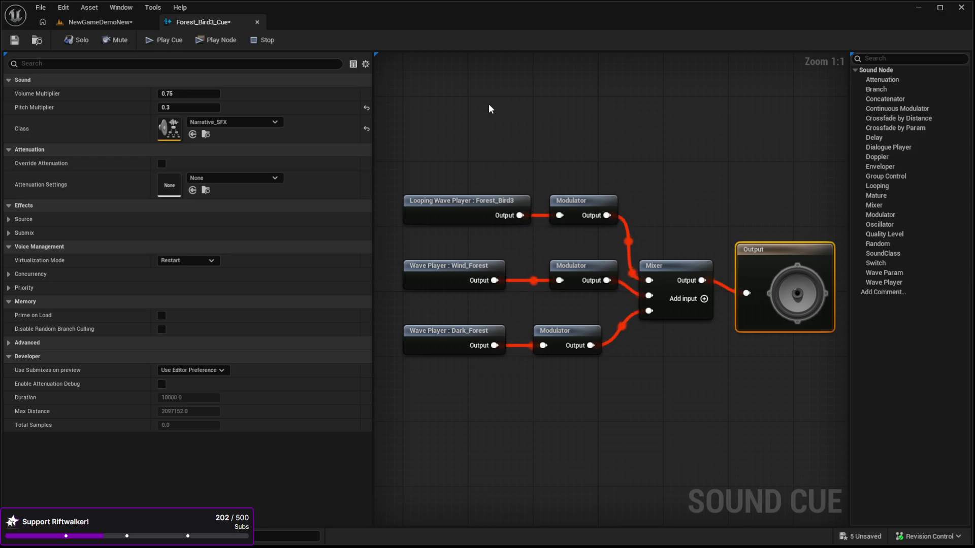
left_click(84, 23)
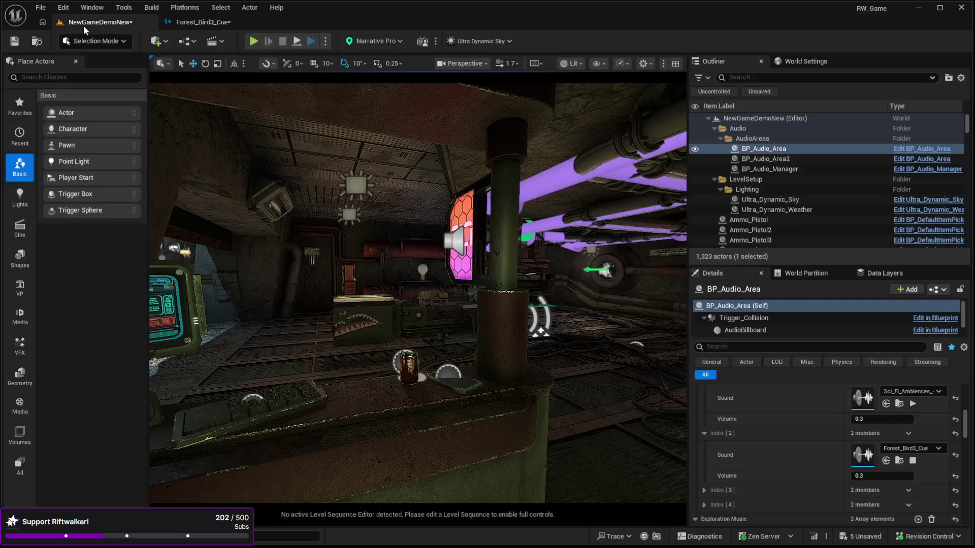
Step: Select the landscape and run a brief play-test walking toward the building
left_click(210, 22)
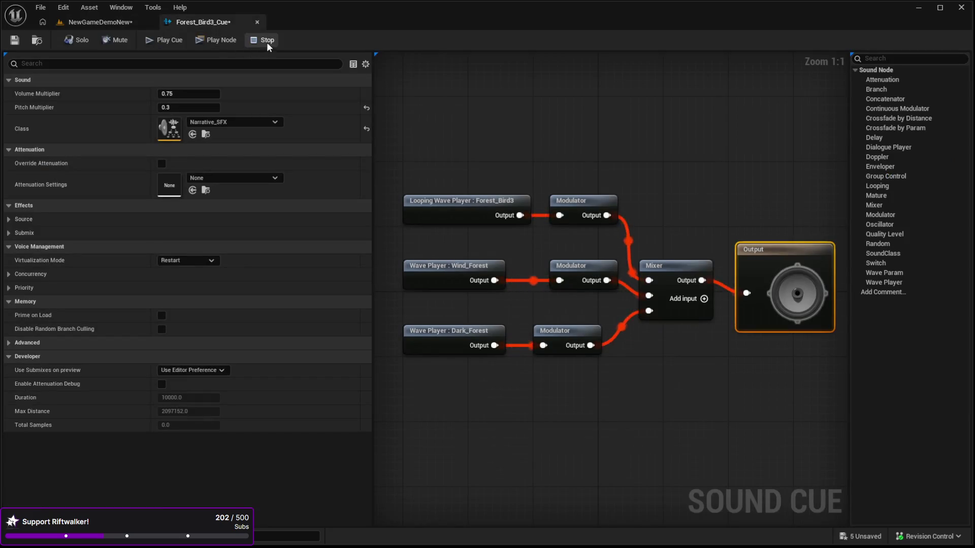
left_click(117, 23)
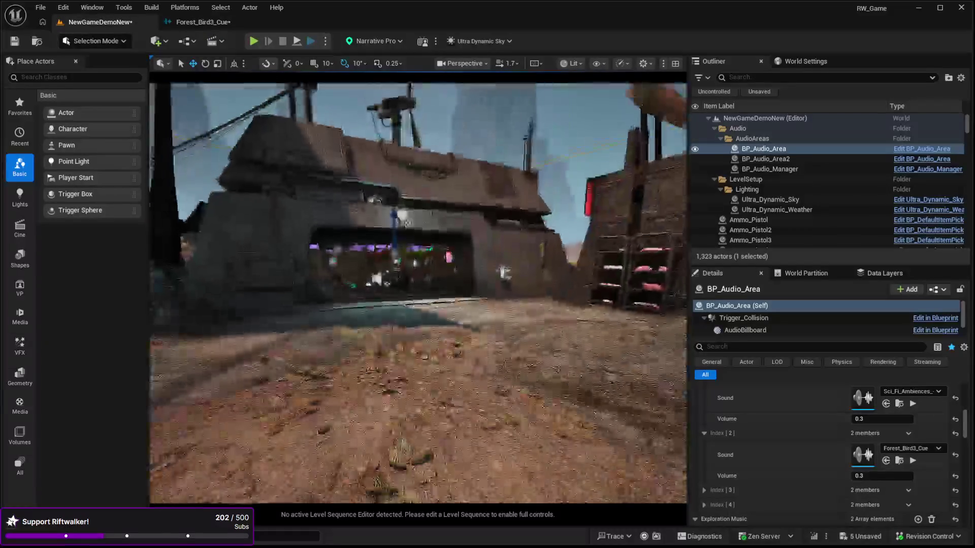
left_click(539, 446)
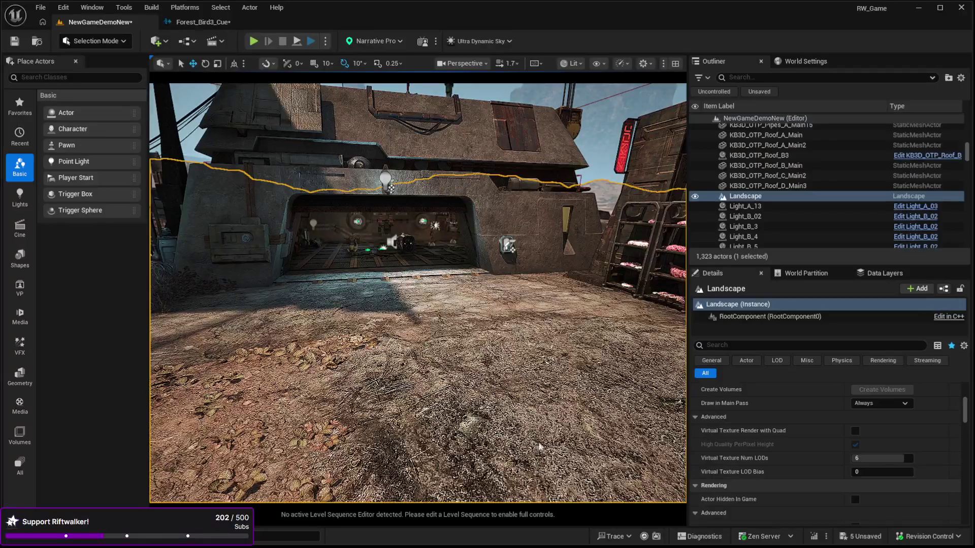
key("alt+p")
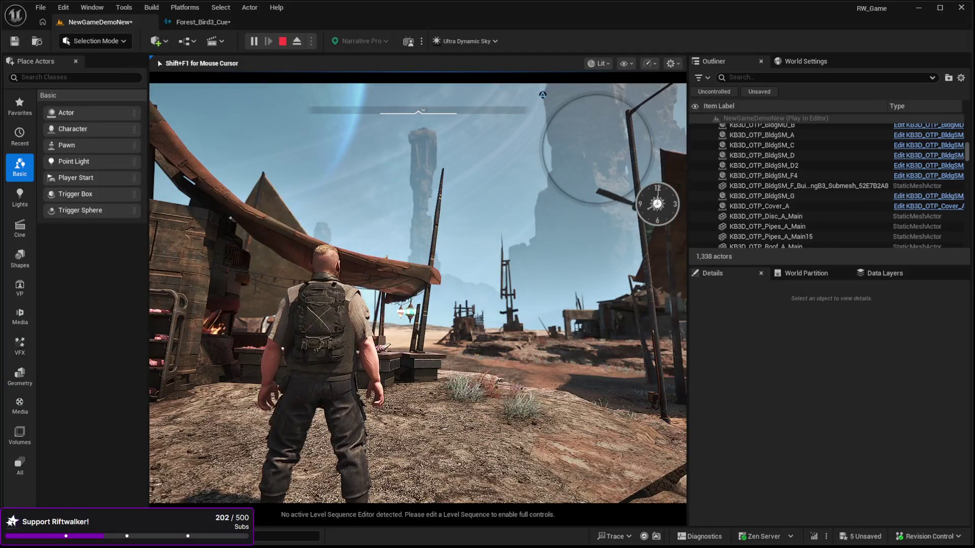
mouse_move(418, 293)
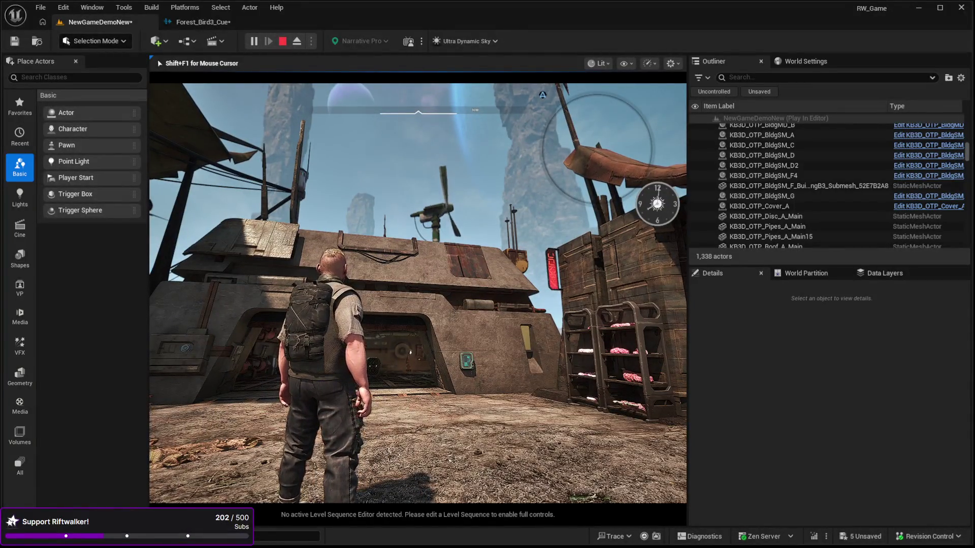
key("w")
key("Escape")
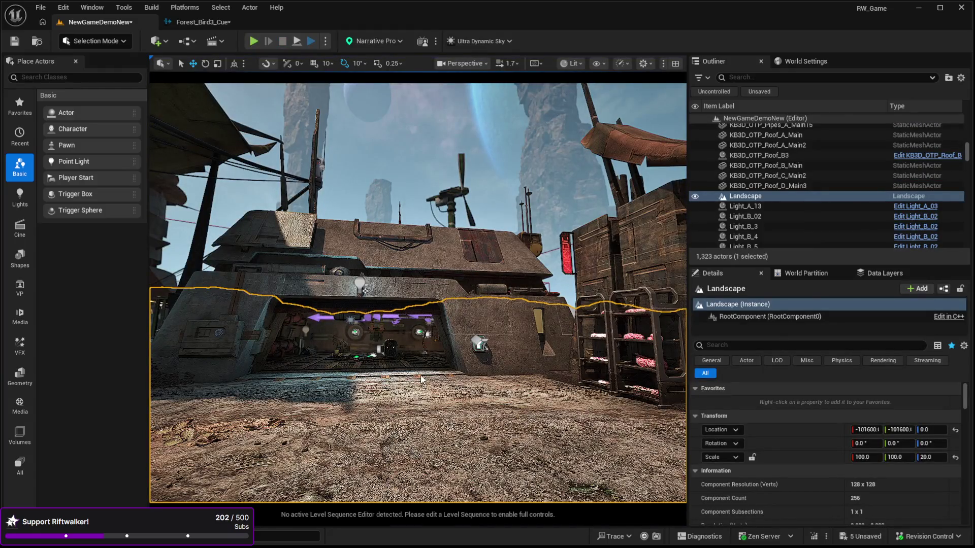
Step: Play-test again, running the character across the desert toward the wrecked ship, then stop
key("alt+p")
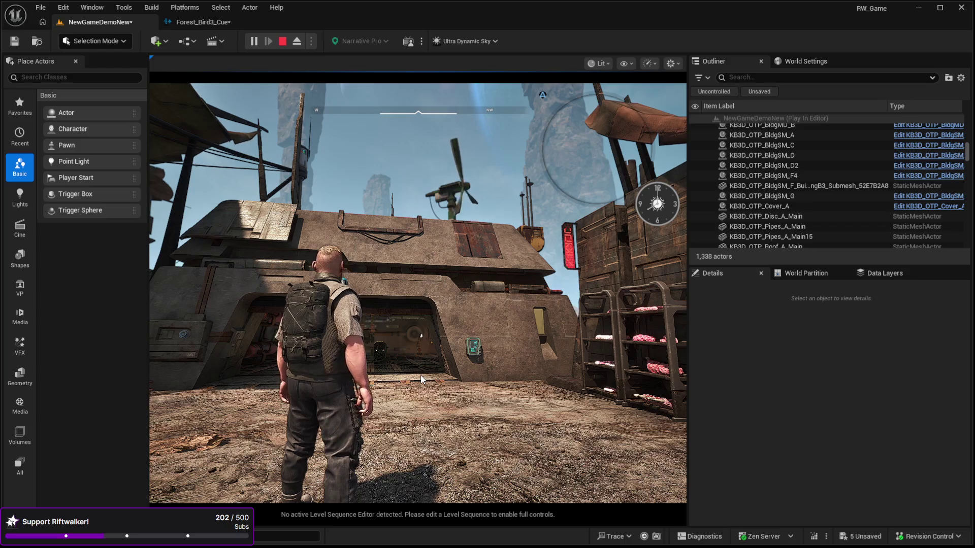
left_click(421, 380)
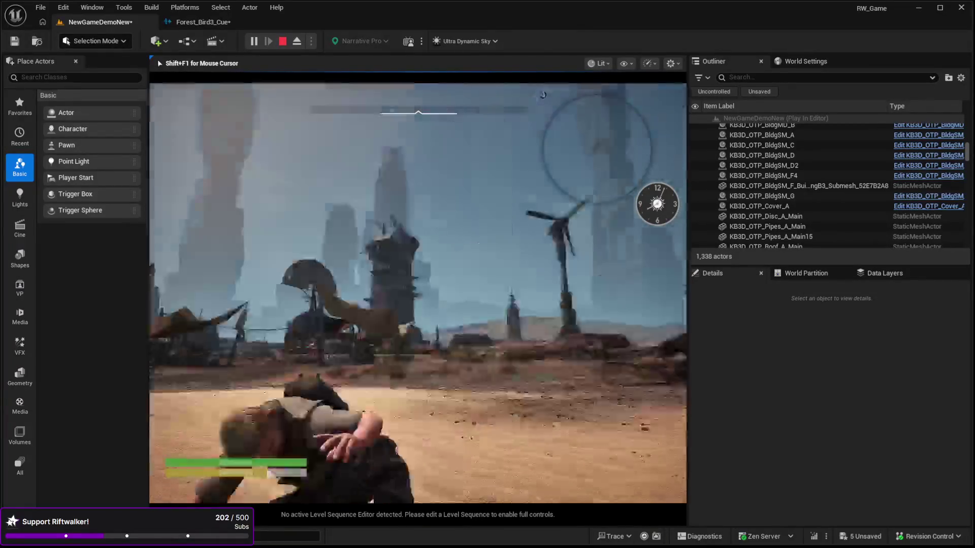
key("w")
key("w")
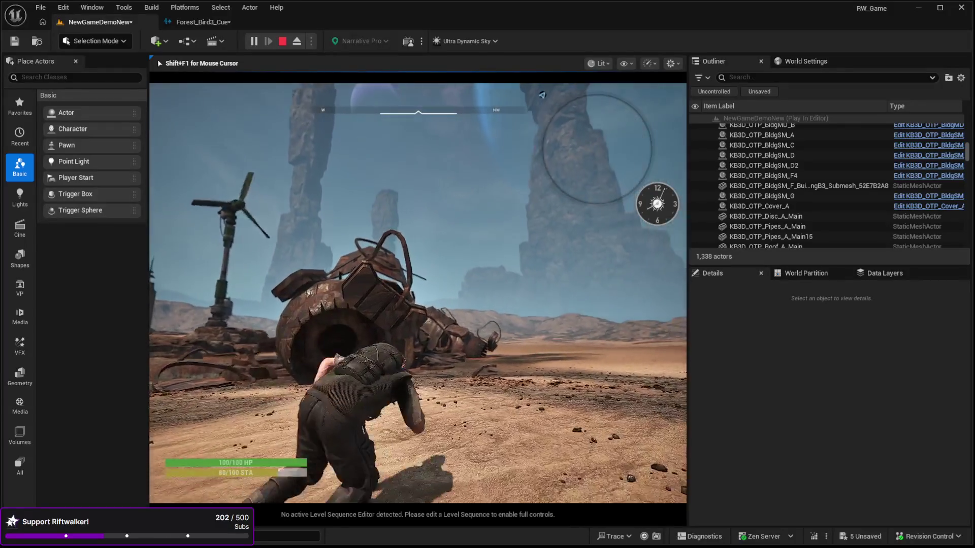
key("w")
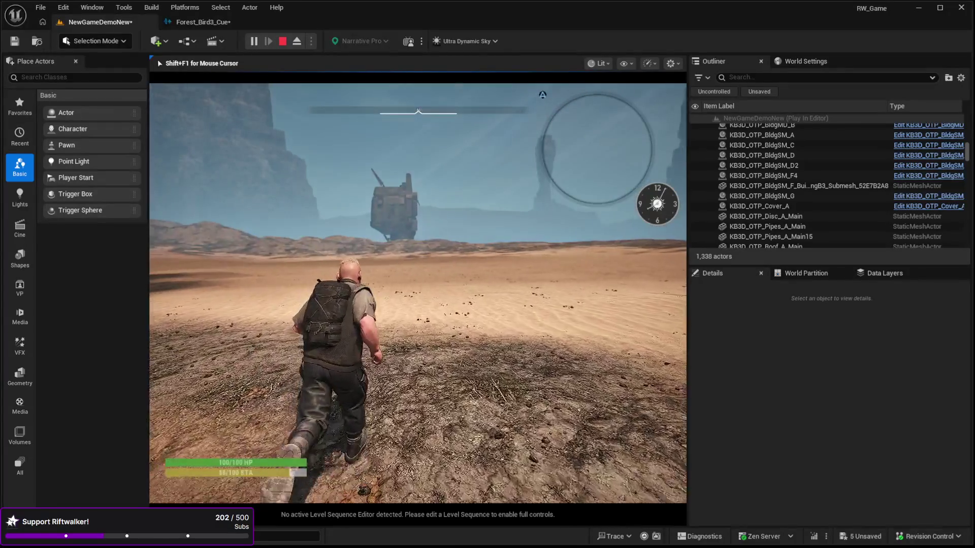
key("w")
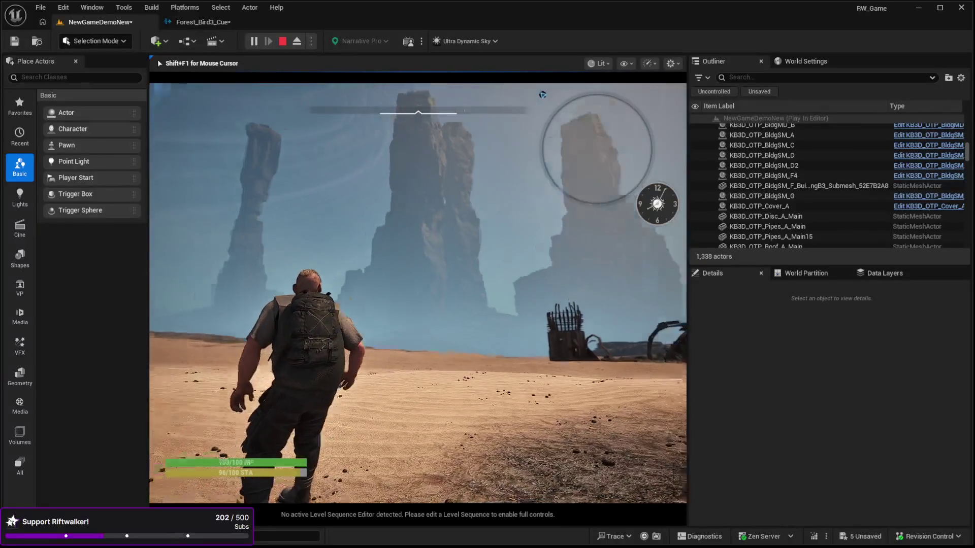
key("w")
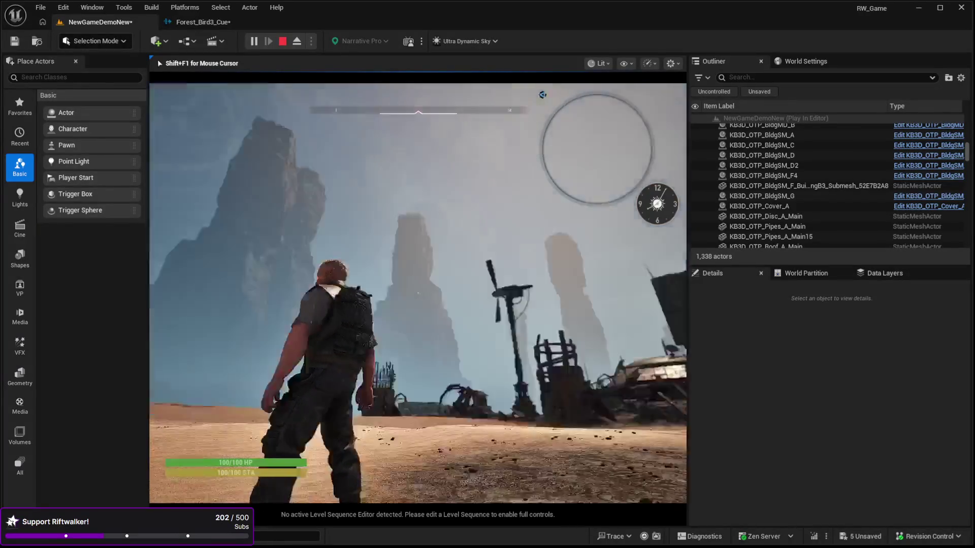
key("w")
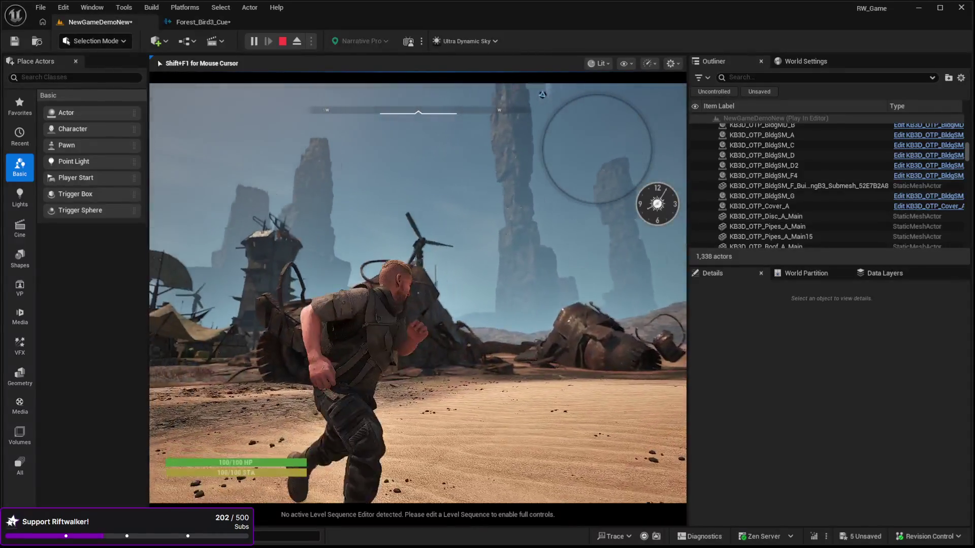
key("w")
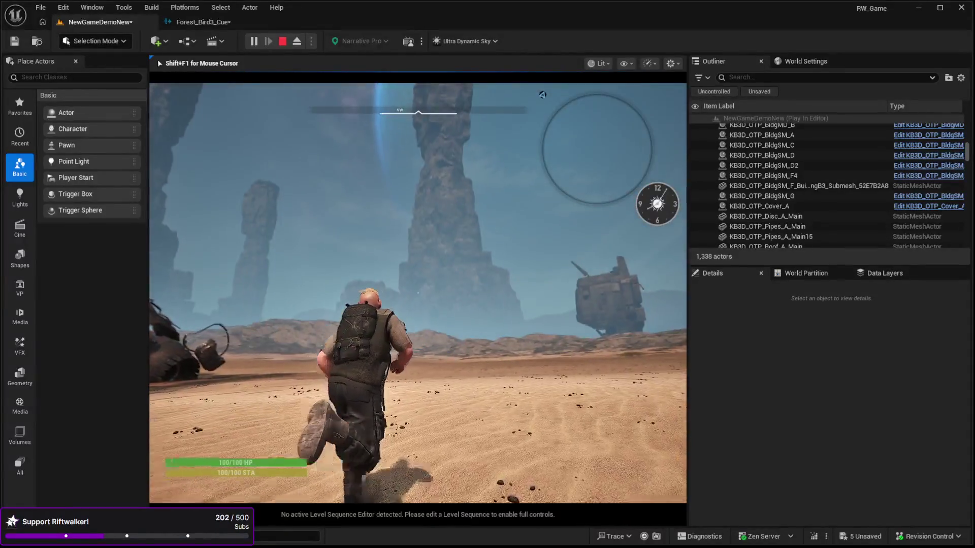
key("w")
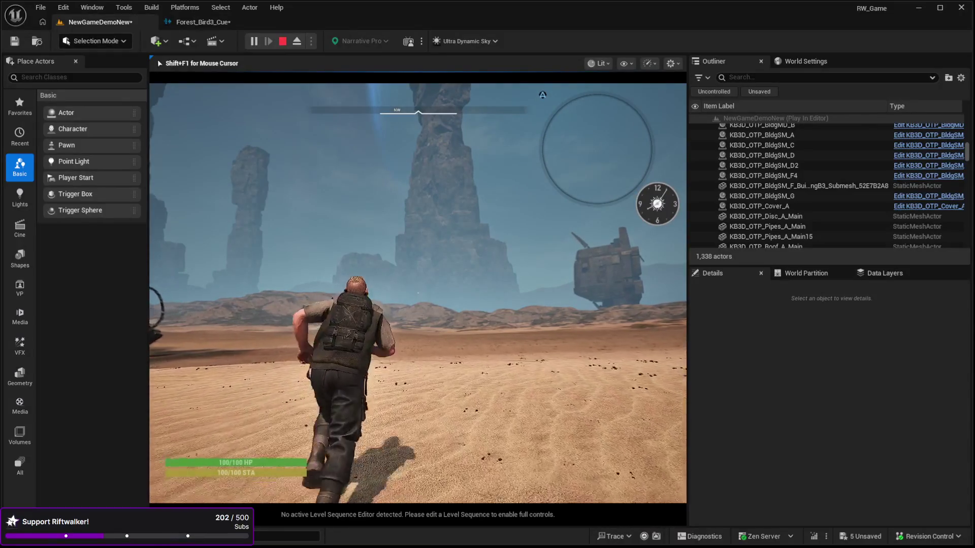
key("w")
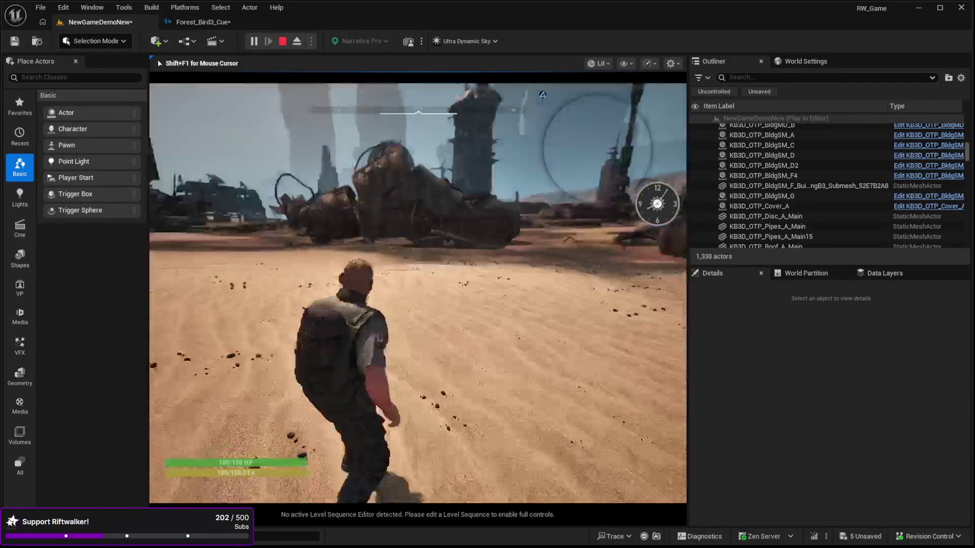
key("Escape")
left_click(416, 355)
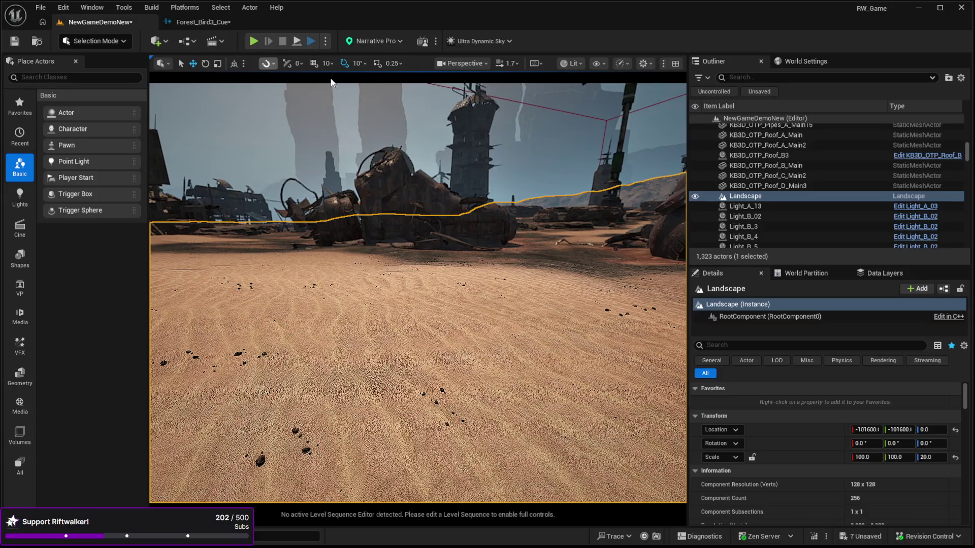
Step: Select BP_Audio_Area, scroll to its Random Ambient Sound Cue list, and preview the first Random_OneShot
left_click(967, 155)
left_click_drag(967, 155, 967, 122)
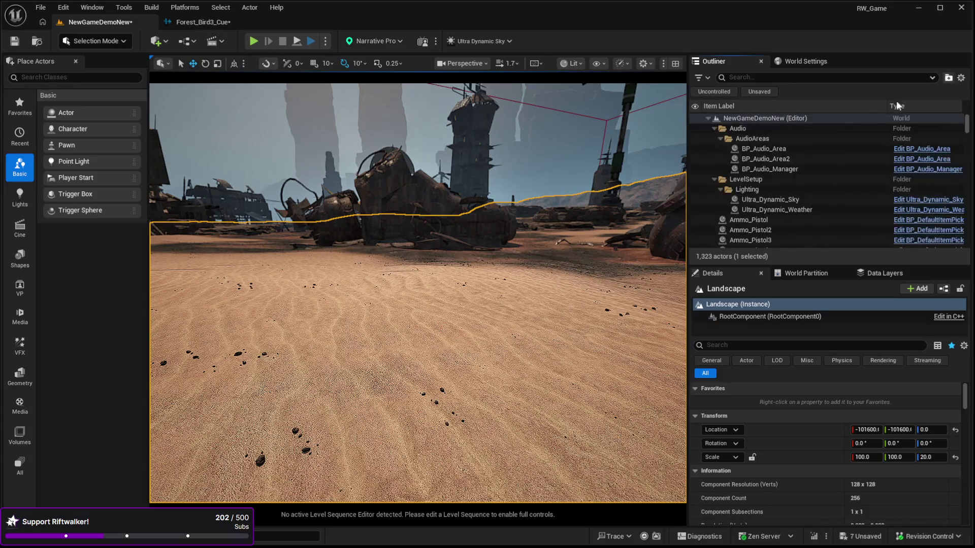
left_click(760, 150)
scroll(809, 454, "down", 10)
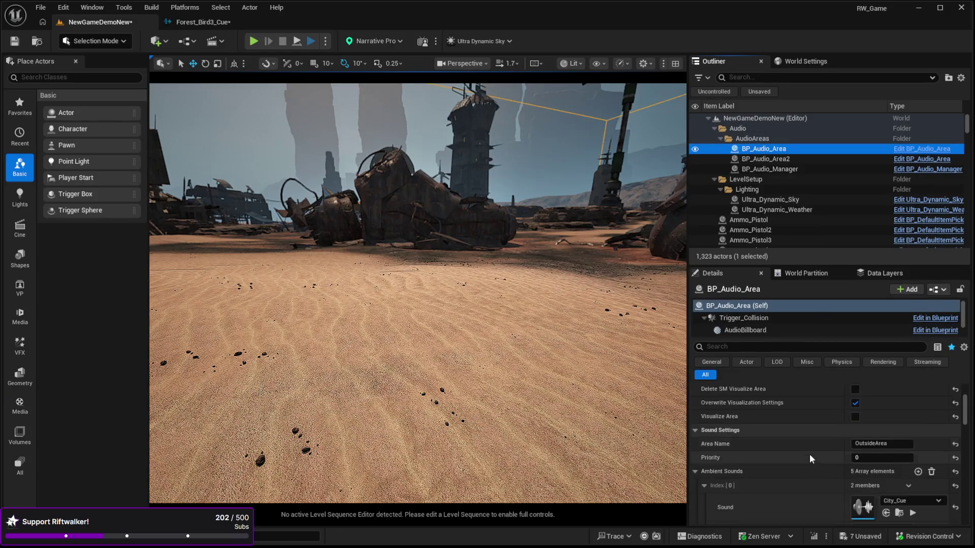
scroll(809, 449, "down", 6)
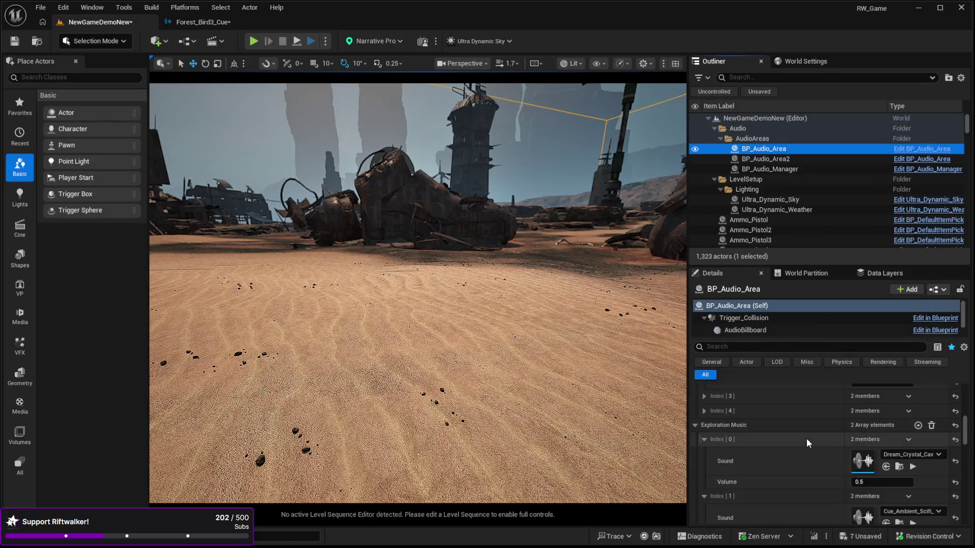
scroll(808, 443, "down", 2)
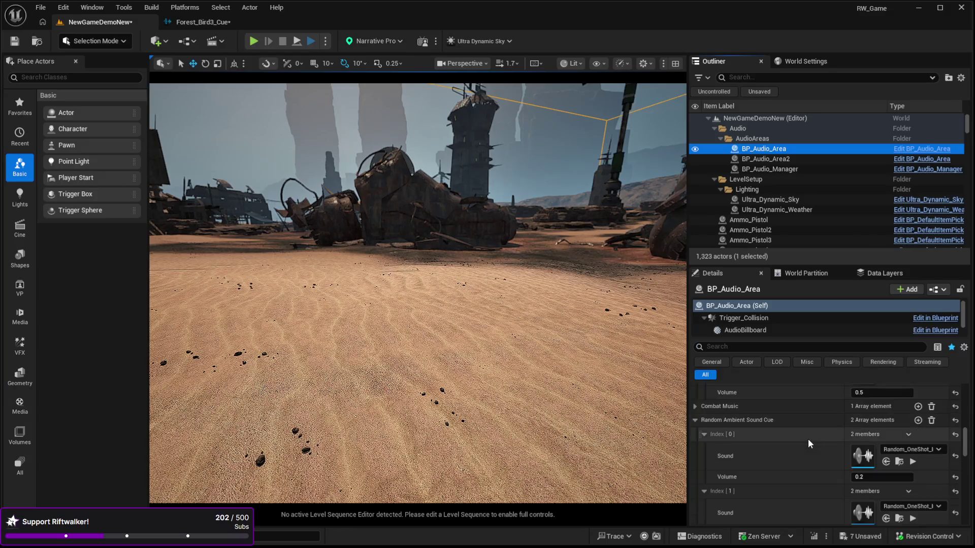
scroll(808, 437, "down", 1)
left_click(912, 445)
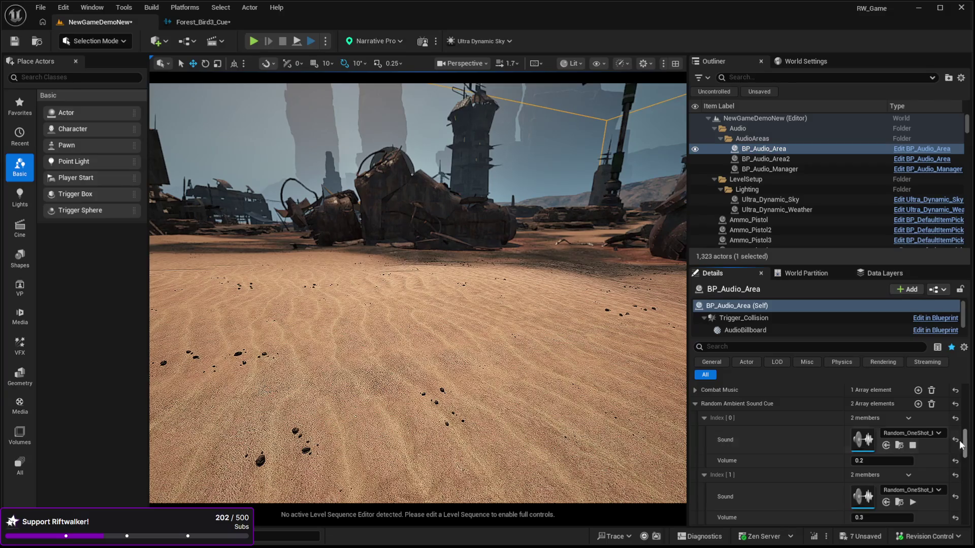
Step: Assign bird_med_songbird to the Index[1] random ambient sound and preview it
scroll(893, 457, "down", 2)
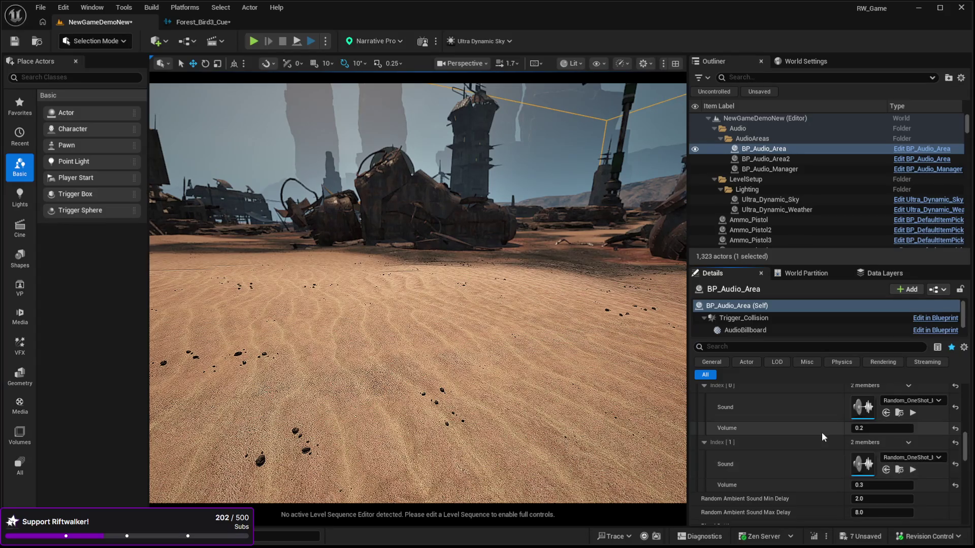
scroll(821, 432, "down", 1)
left_click(886, 454)
left_click(912, 455)
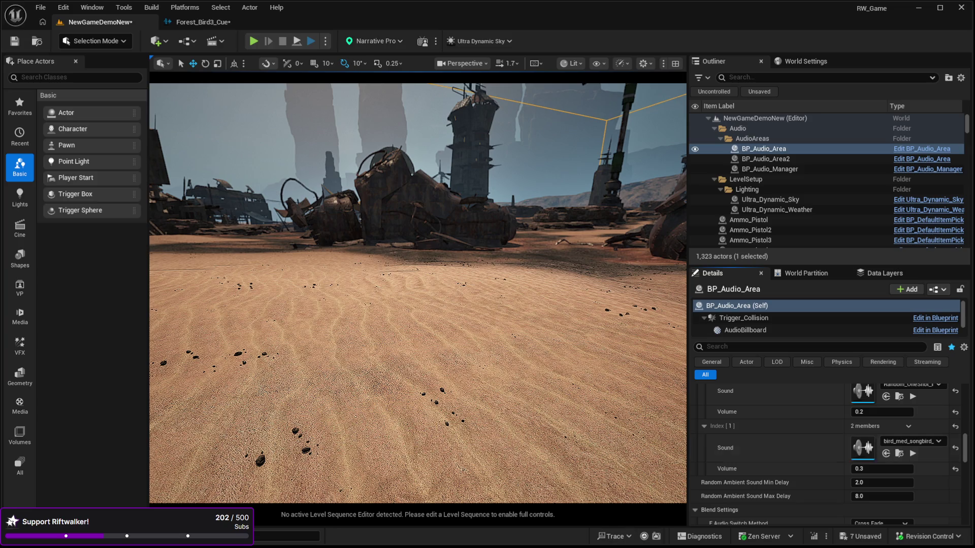
key("f")
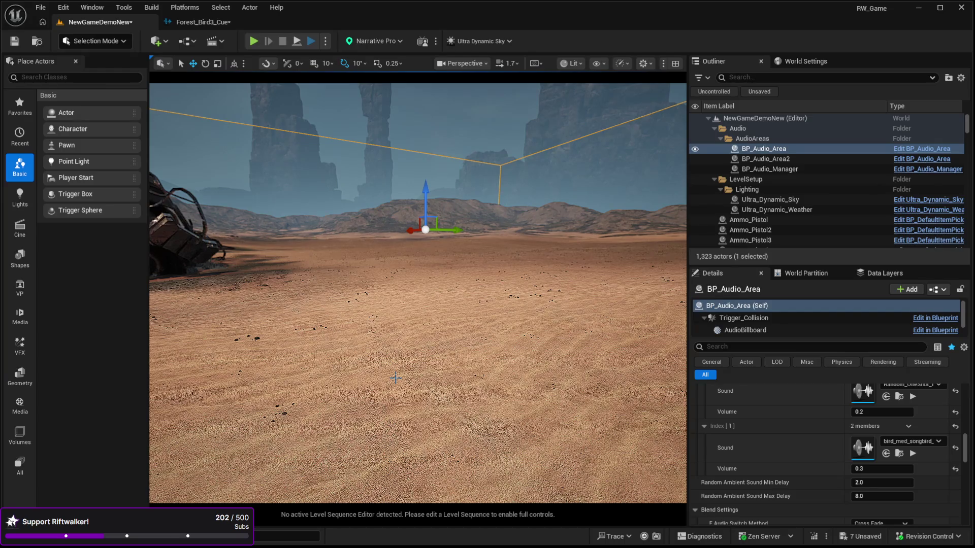
Step: Launch Play In Editor on the NewGameDemoNew level with Alt+P
key("alt+p")
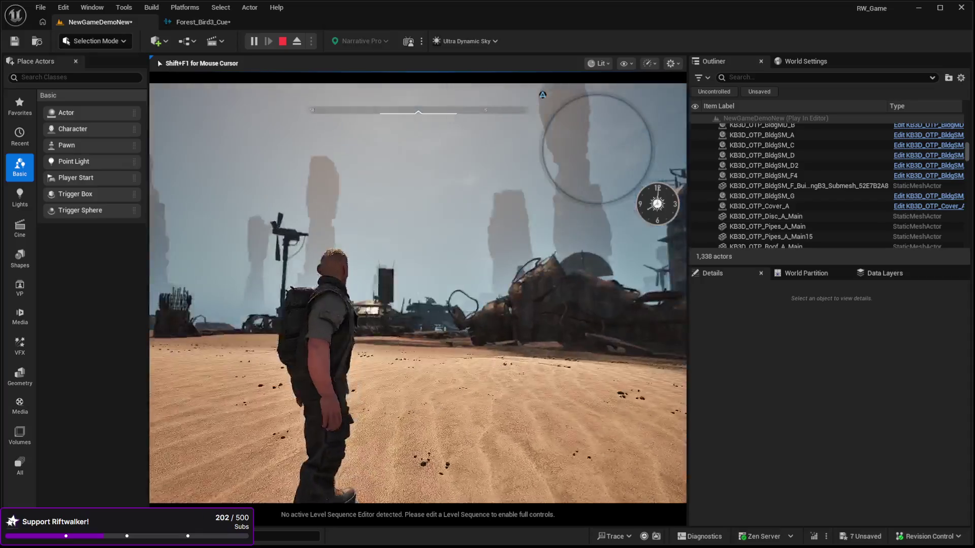
Step: Run the character over the pipe-lined rooftop into the desert, then stop the play-test
key("w")
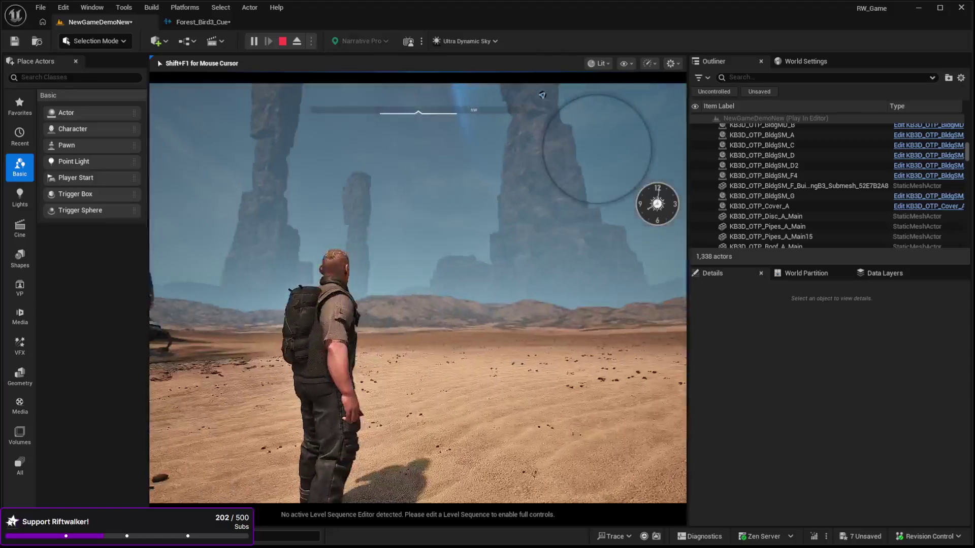
key("w")
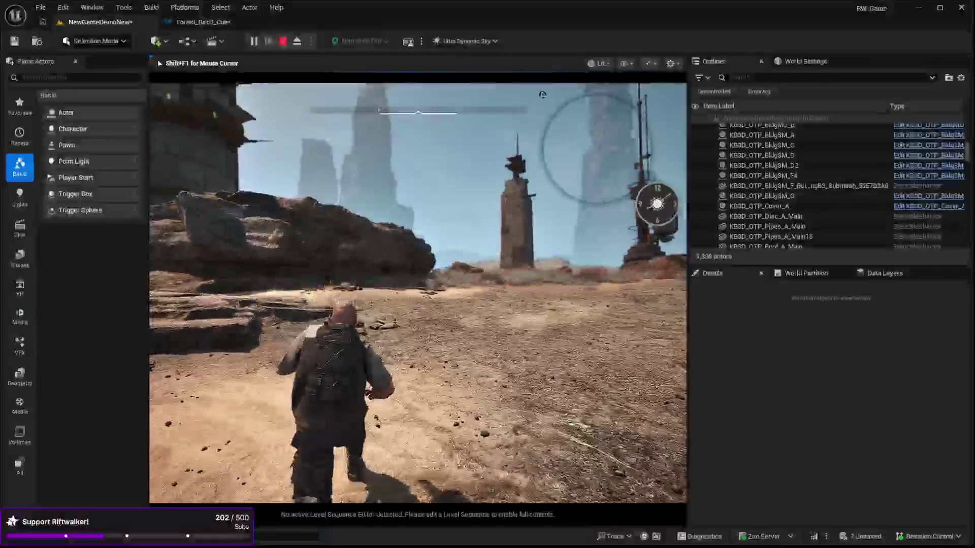
key("Escape")
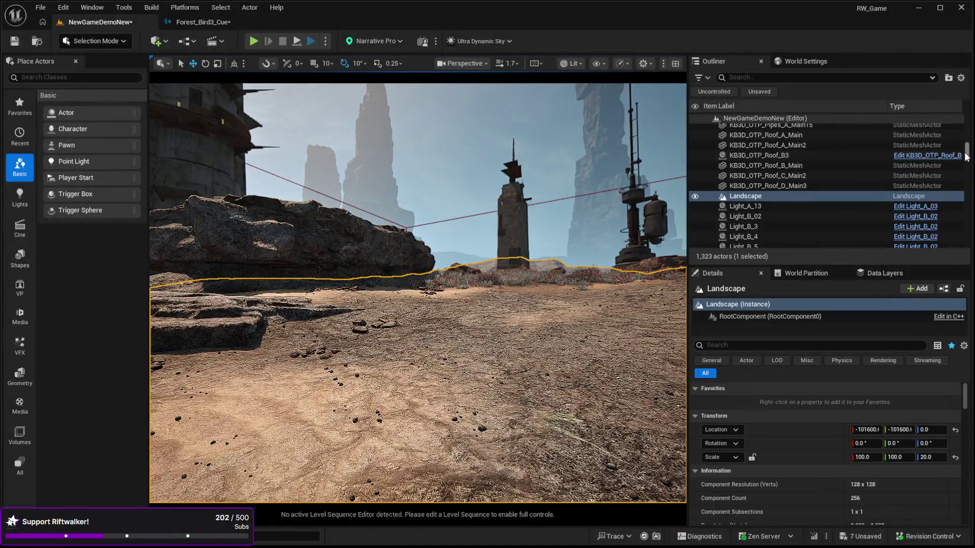
Step: Select BP_Audio_Area and scroll its Details to the random ambient sound settings
left_click_drag(967, 158, 968, 77)
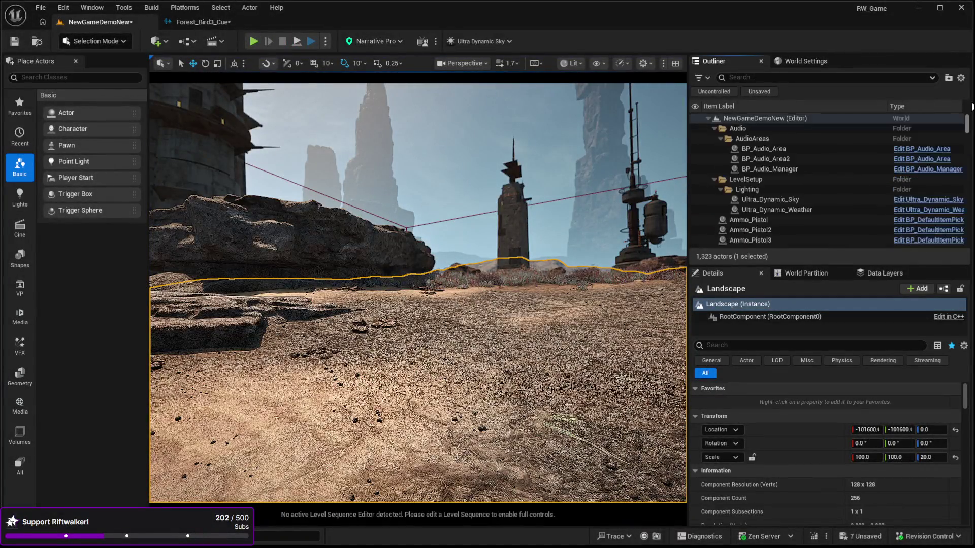
left_click(756, 147)
scroll(782, 447, "down", 3)
scroll(782, 449, "down", 3)
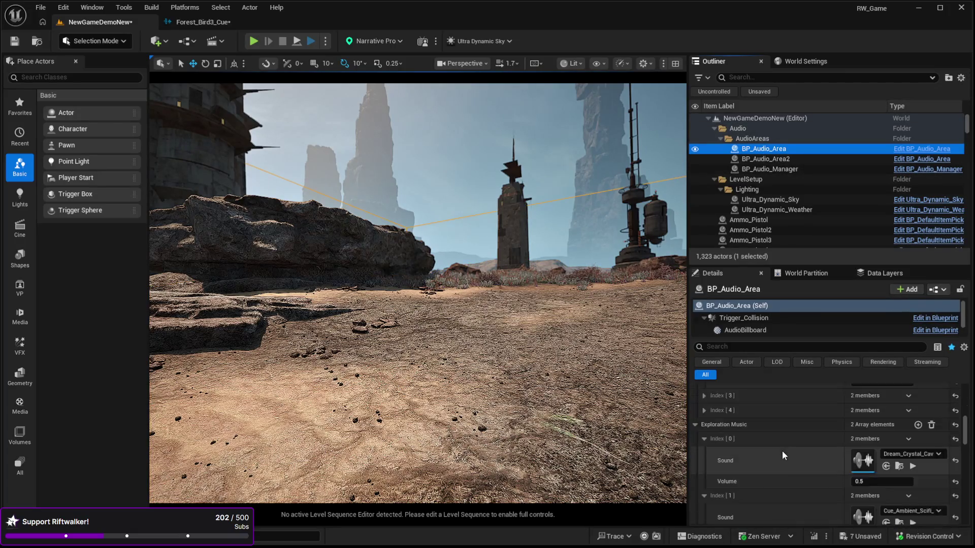
scroll(785, 460, "down", 2)
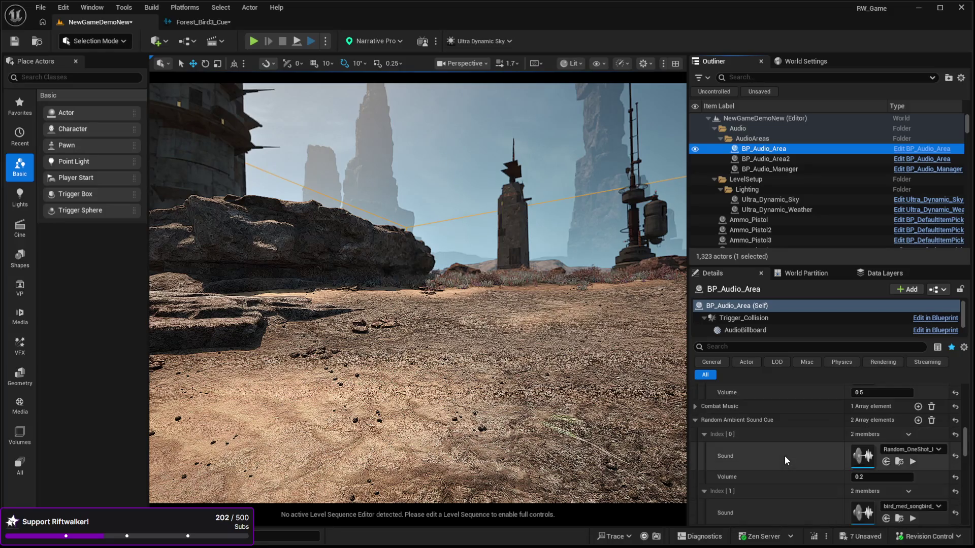
scroll(782, 455, "down", 1)
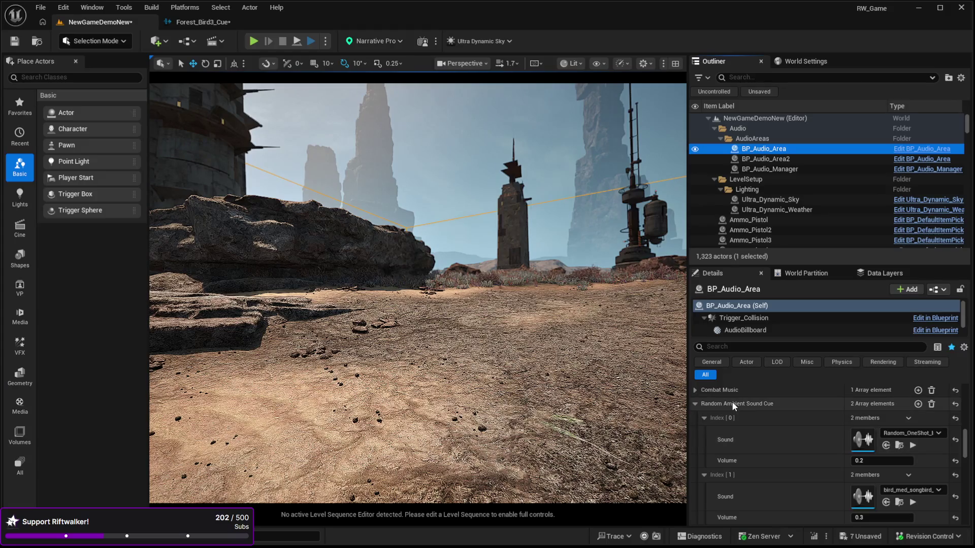
scroll(757, 464, "down", 3)
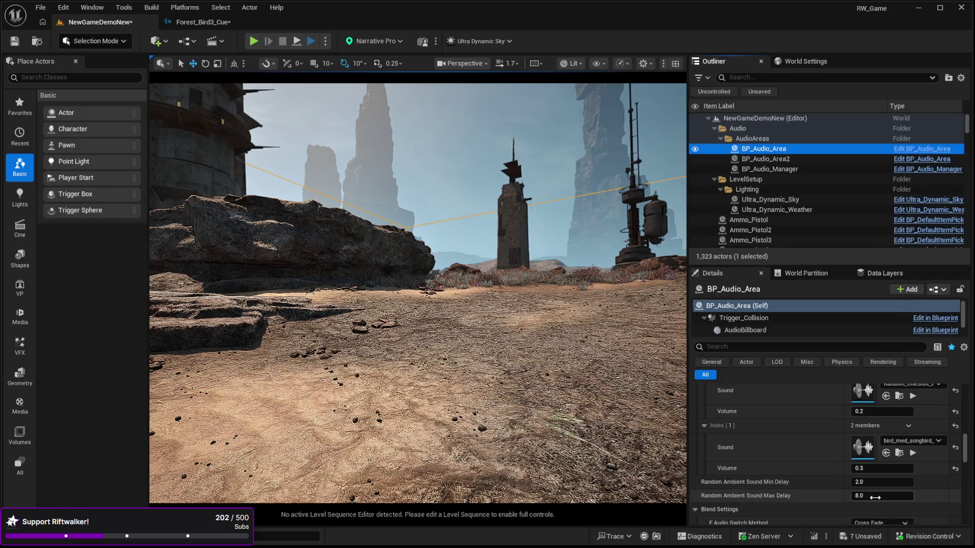
Step: Set the random ambient Min Delay to 0.2 and Max Delay to 0.4
left_click(864, 483)
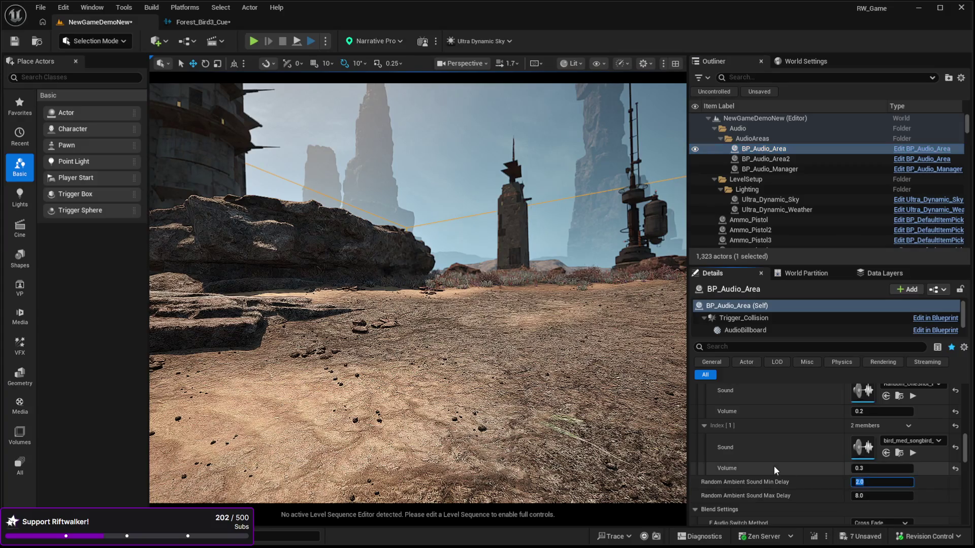
type("0.2")
key("Return")
left_click(878, 496)
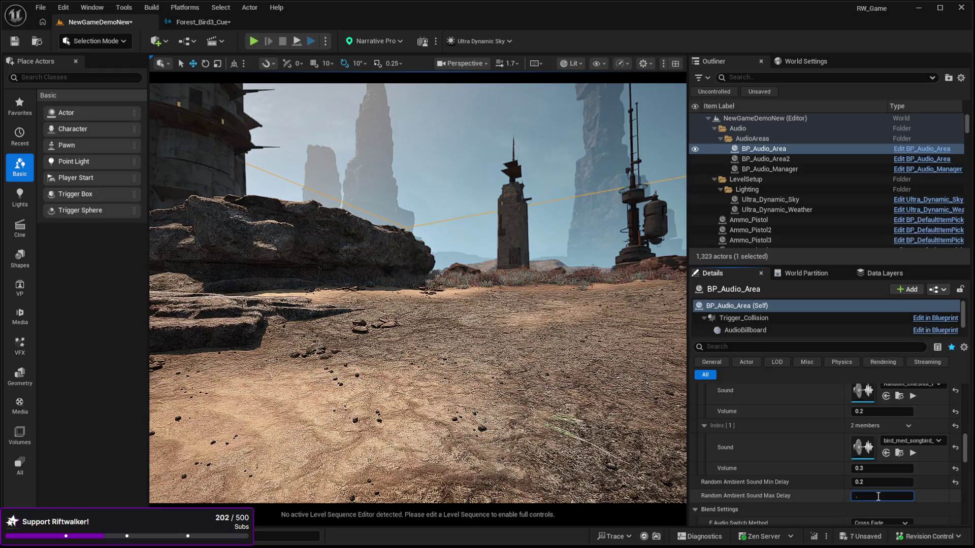
type("0.4")
key("Return")
Step: Set the songbird entry's volume to 0.5 and select the Landscape in the viewport
left_click(862, 468)
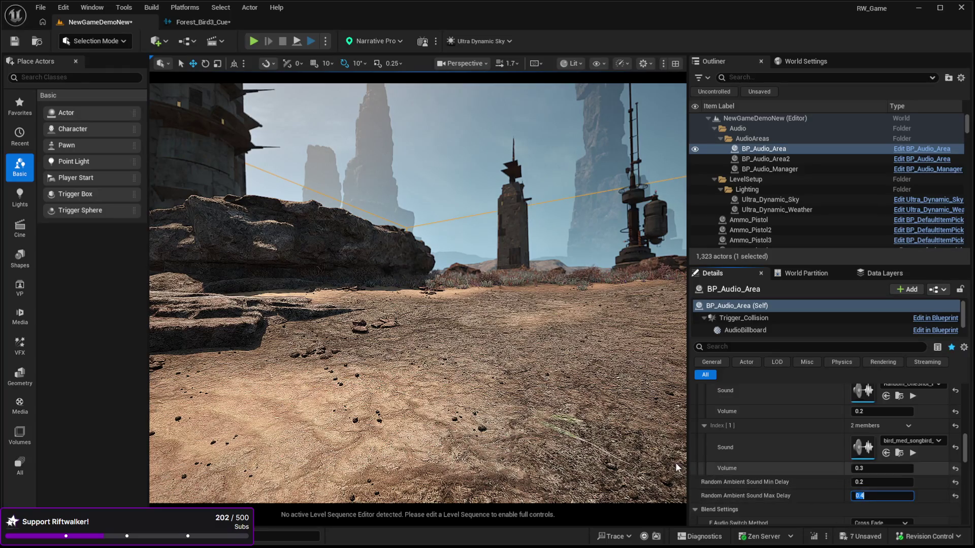
type("0.5")
key("Return")
left_click(861, 467)
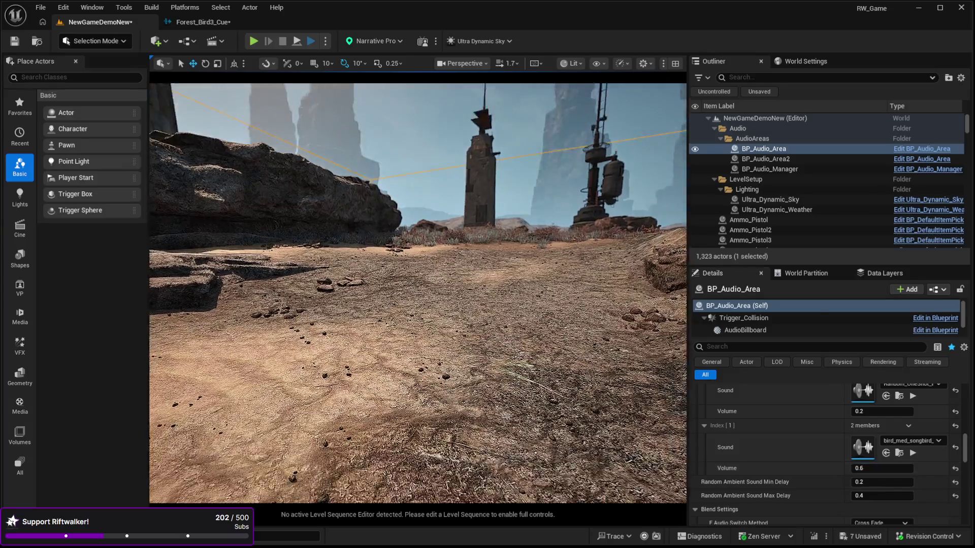
left_click(523, 411)
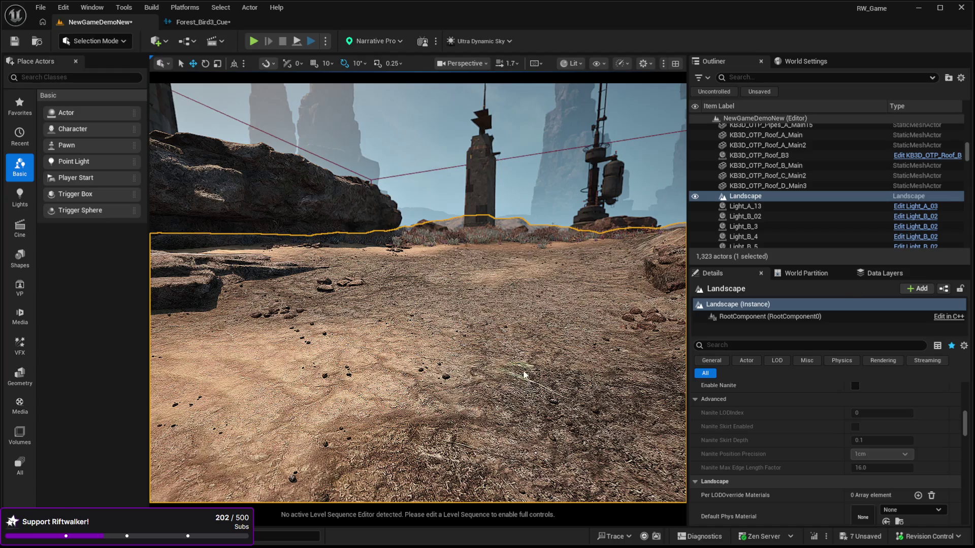
Step: Play-test the level, walking the character across the sand toward the camp and tower, then stop
key("alt+p")
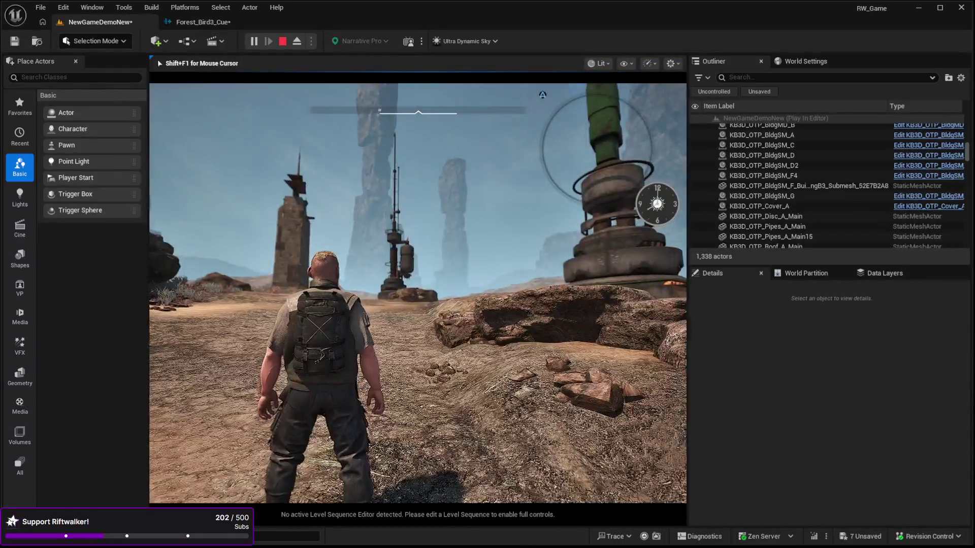
key("w")
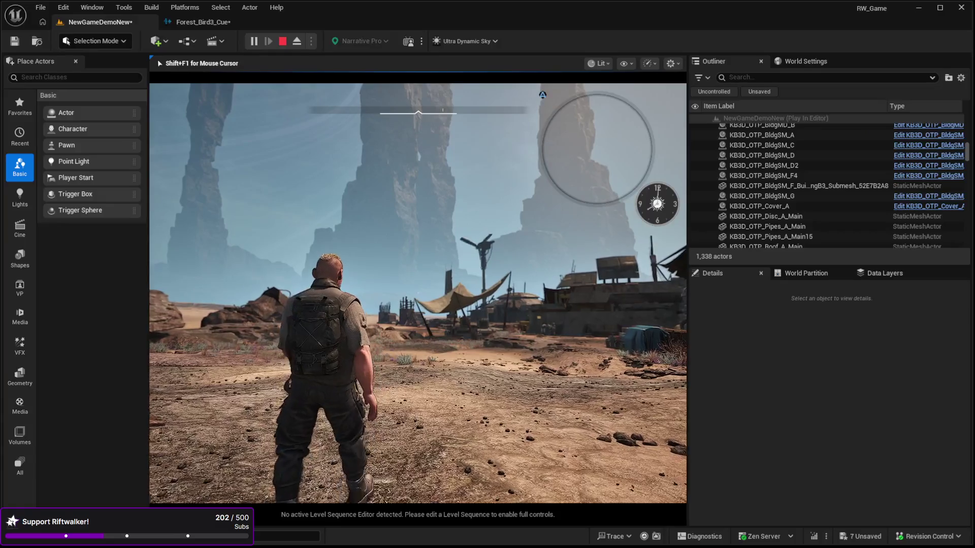
key("w")
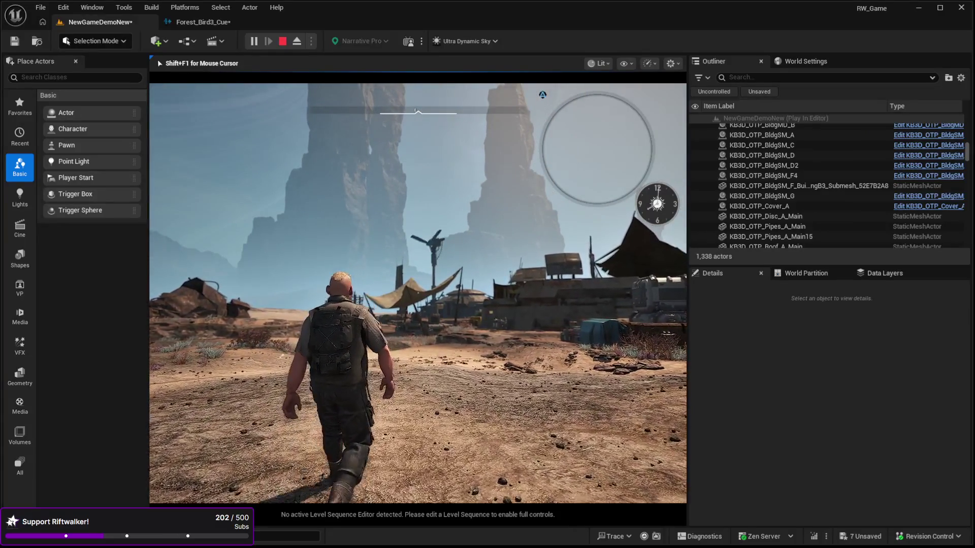
key("w")
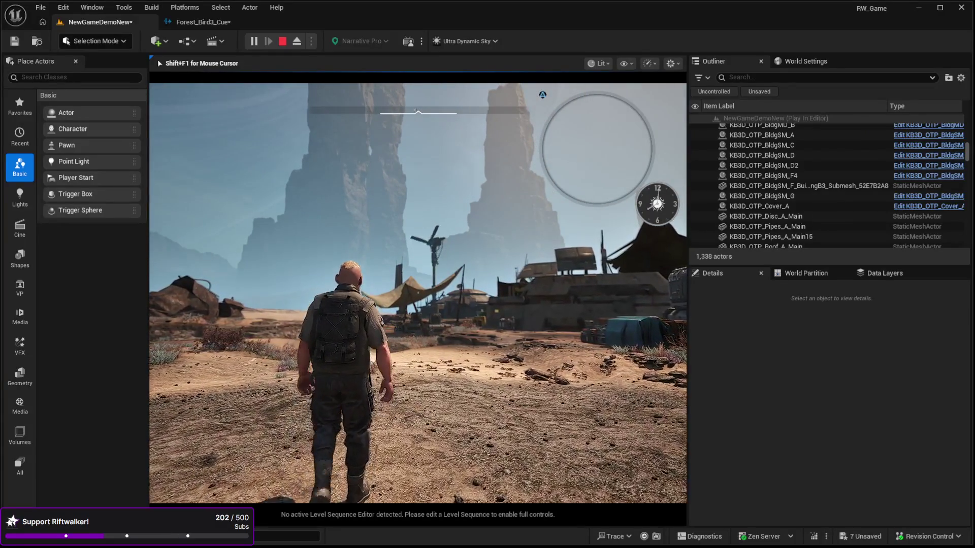
key("w")
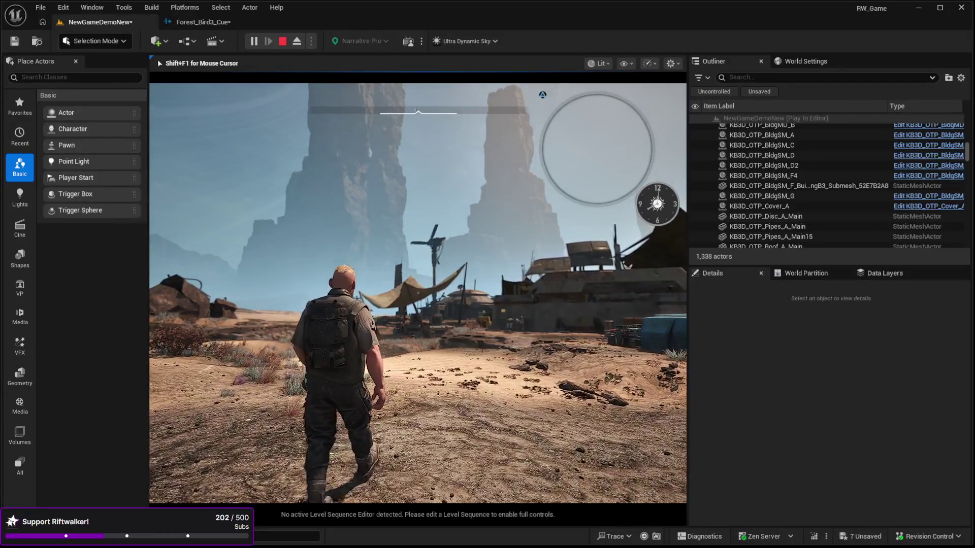
key("w")
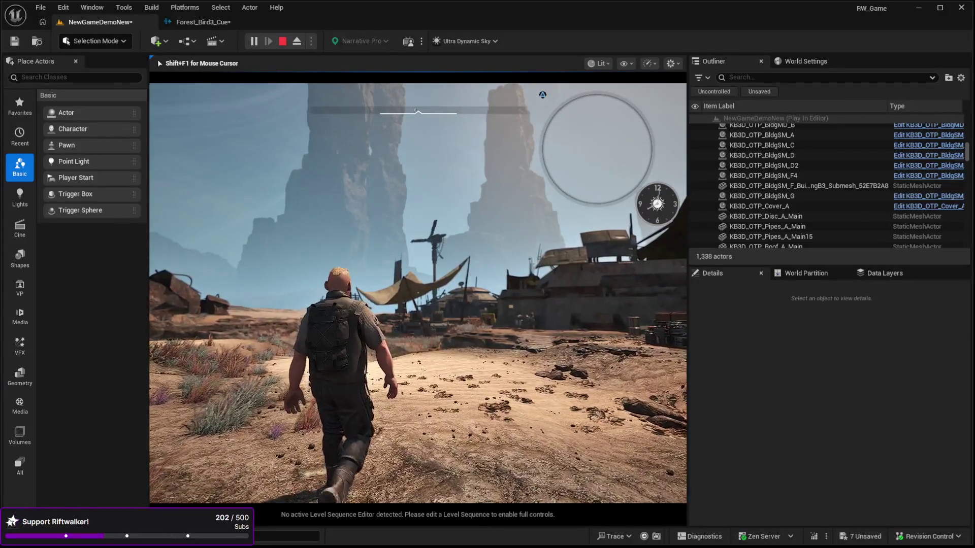
key("w")
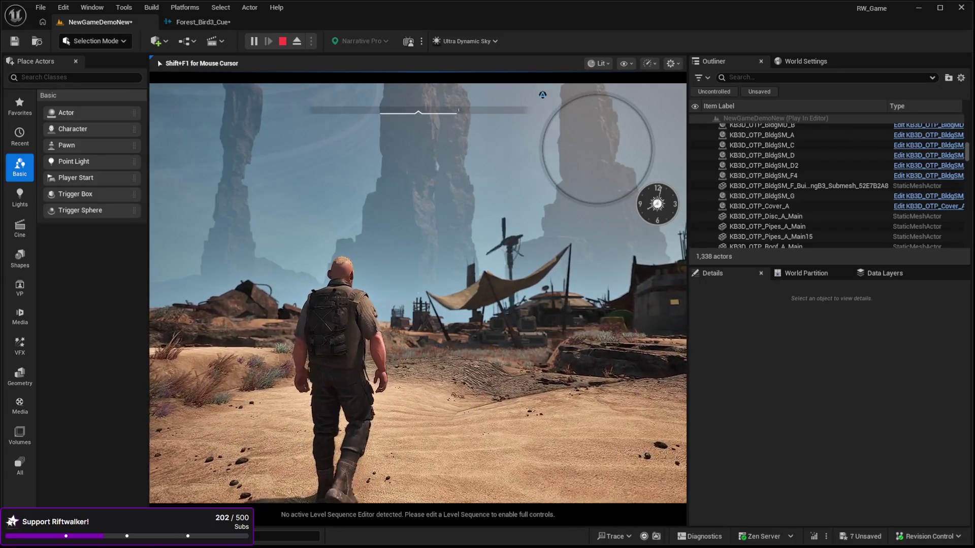
key("w")
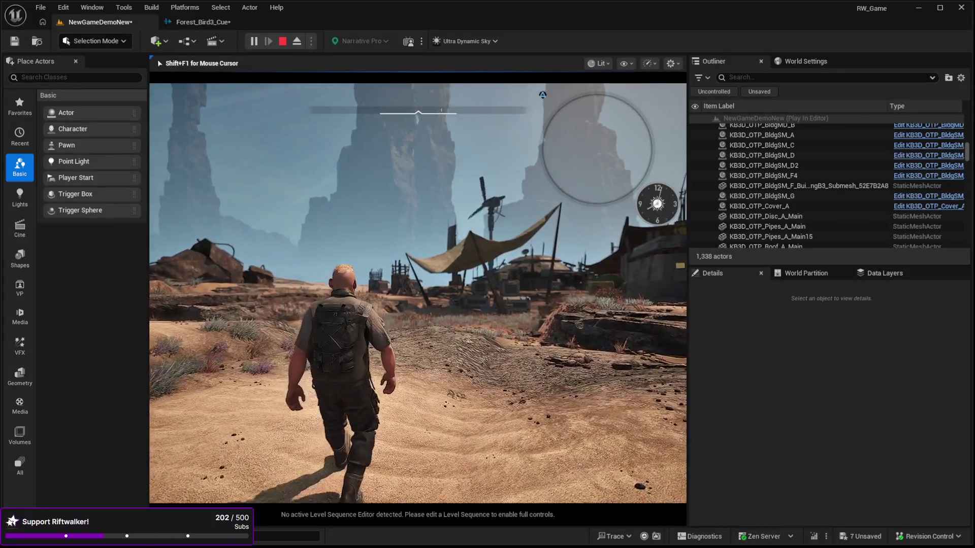
key("w")
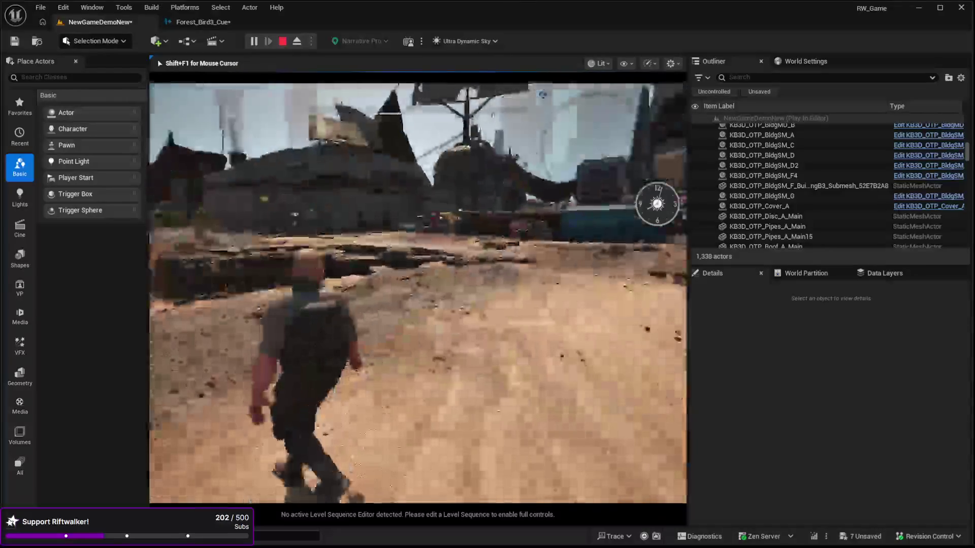
key("w")
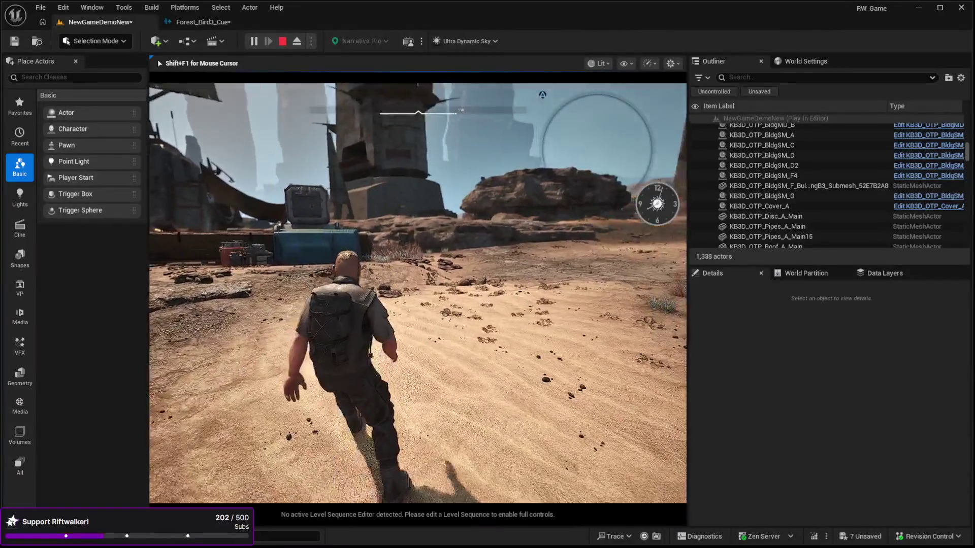
key("w")
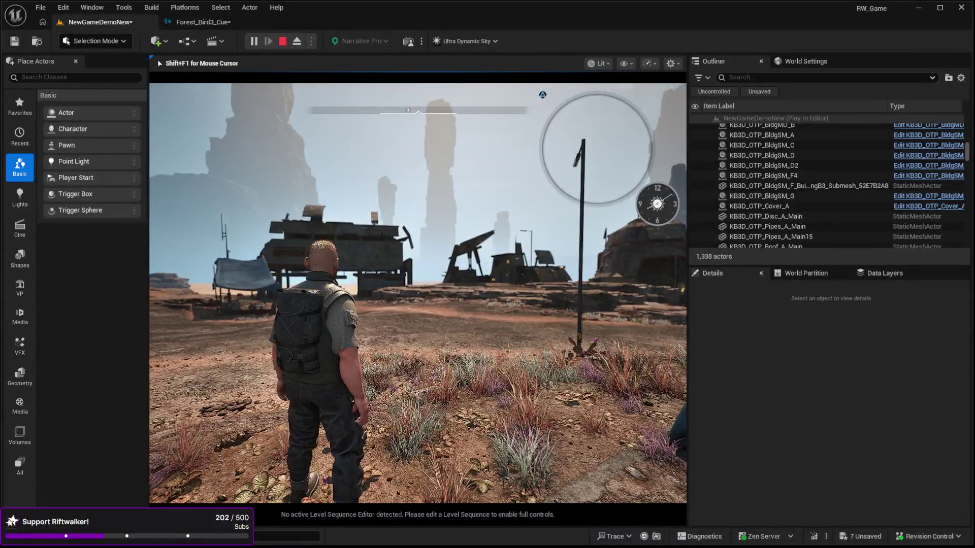
key("Escape")
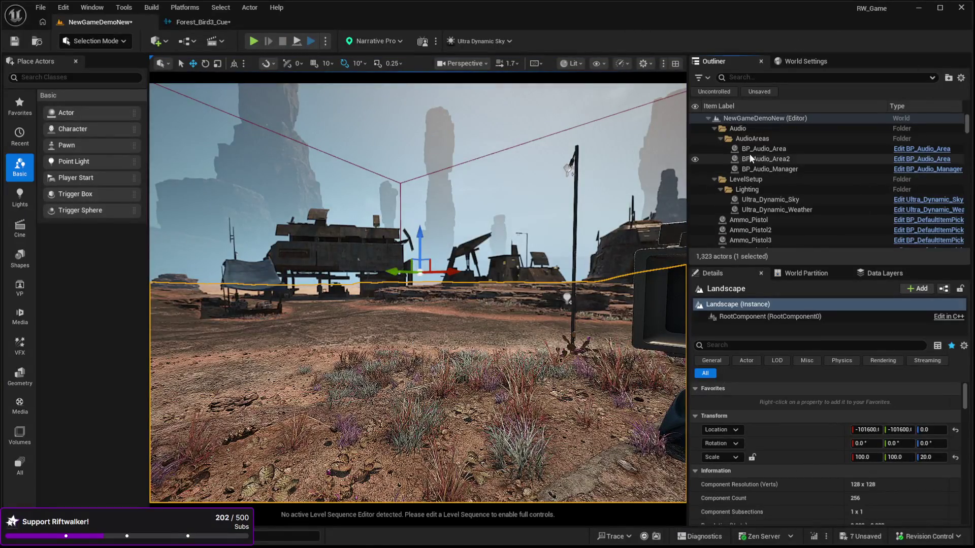
Step: Select BP_Audio_Area, scroll to Random Ambient Sound Cue, and preview the bird_med_songbird sound
left_click(751, 149)
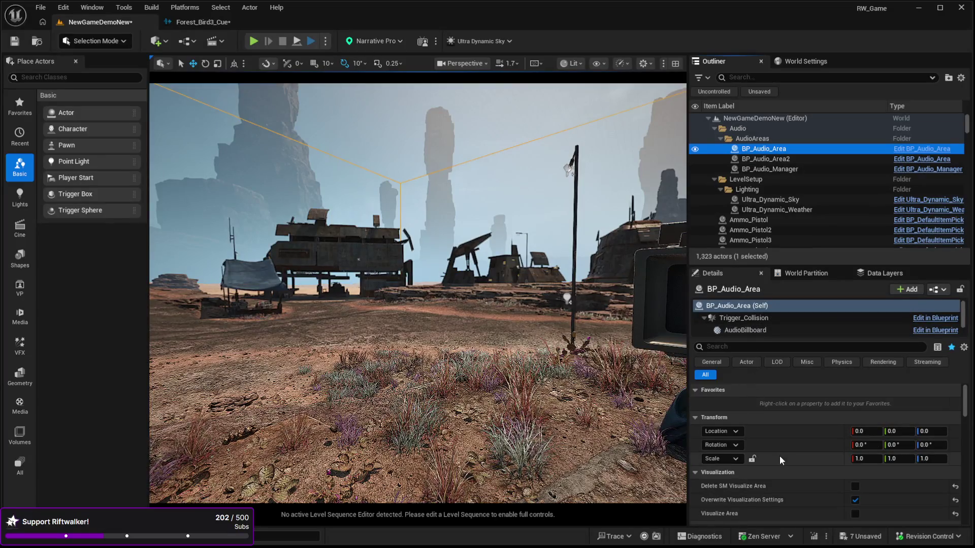
scroll(778, 456, "down", 4)
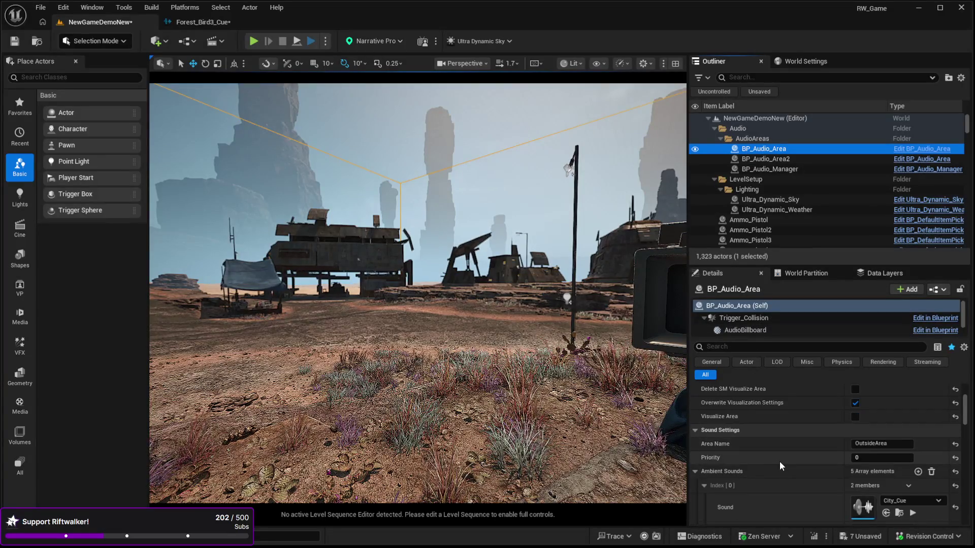
scroll(776, 455, "down", 10)
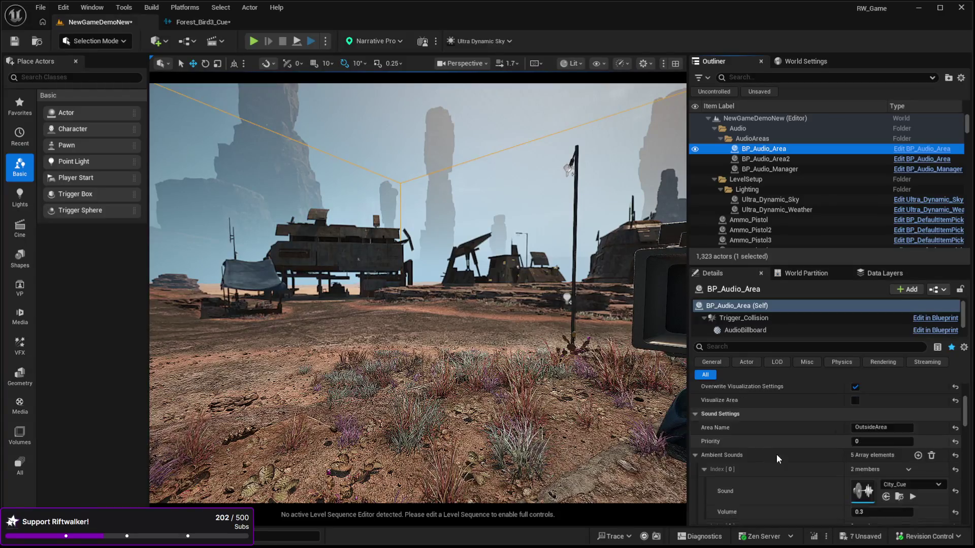
scroll(790, 446, "down", 5)
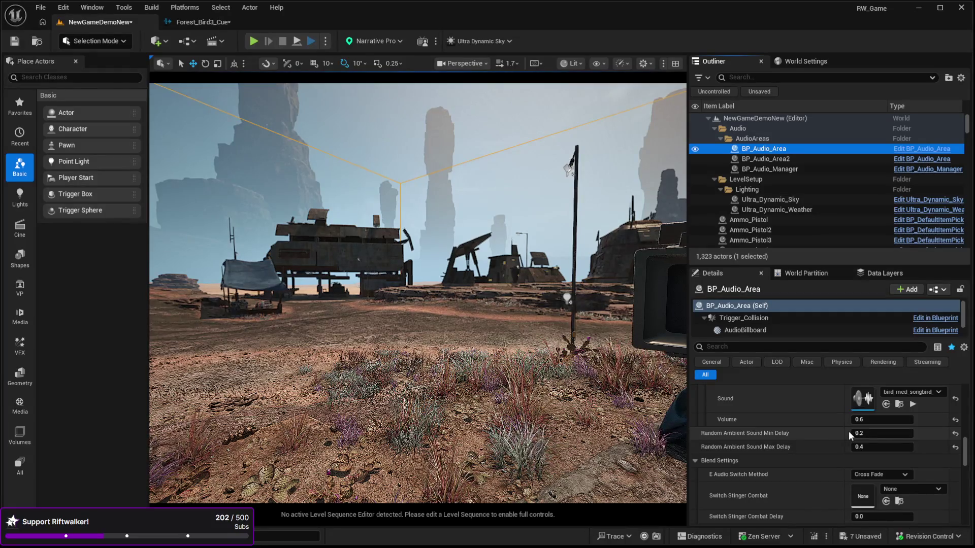
left_click(913, 404)
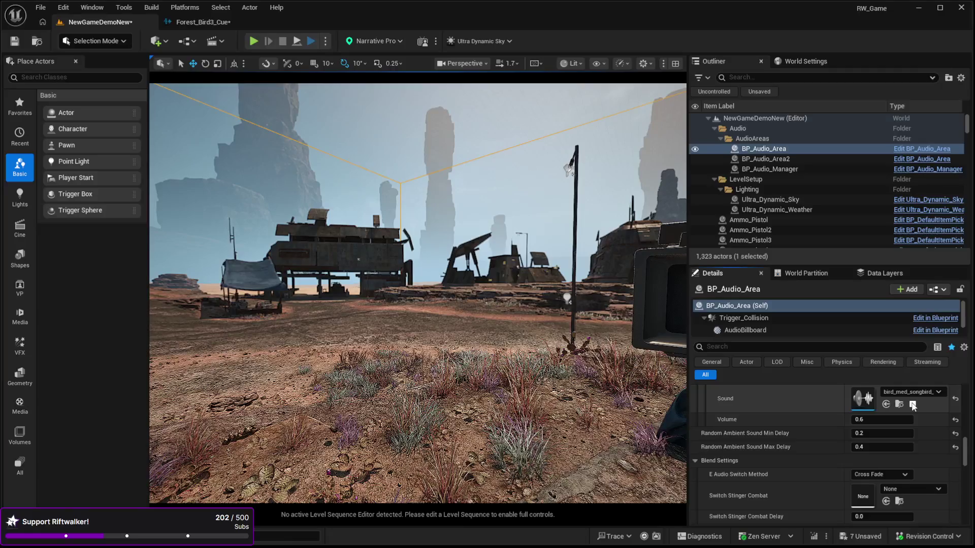
left_click(867, 421)
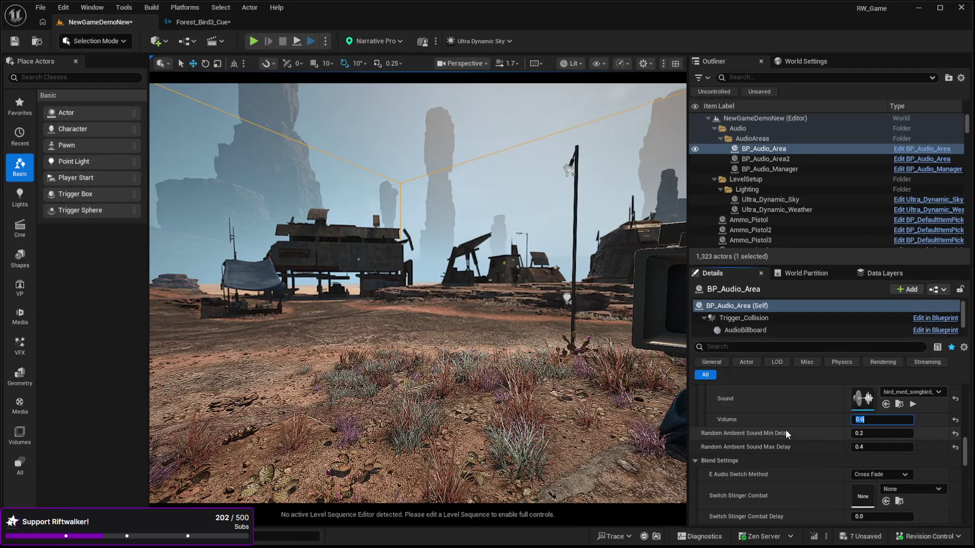
scroll(771, 435, "down", 3)
scroll(773, 440, "up", 2)
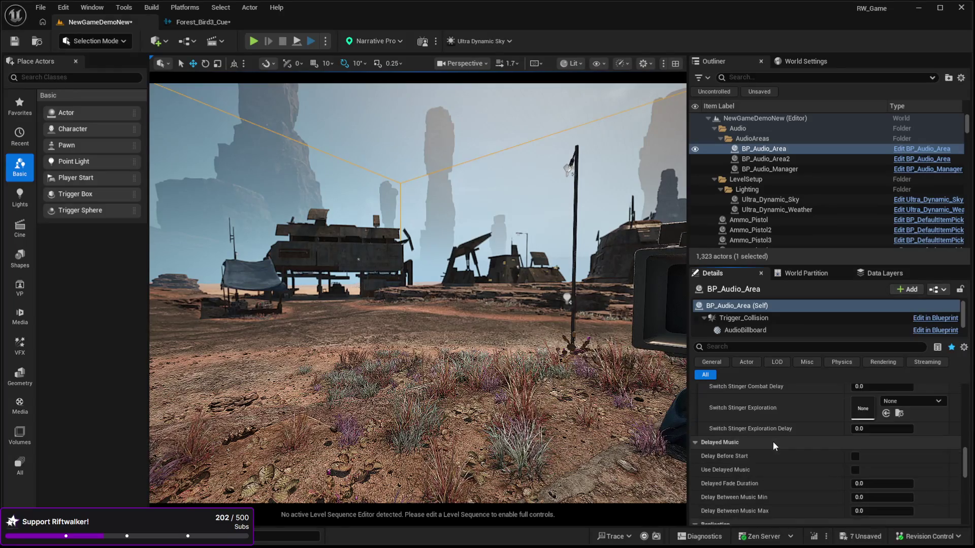
scroll(773, 440, "up", 2)
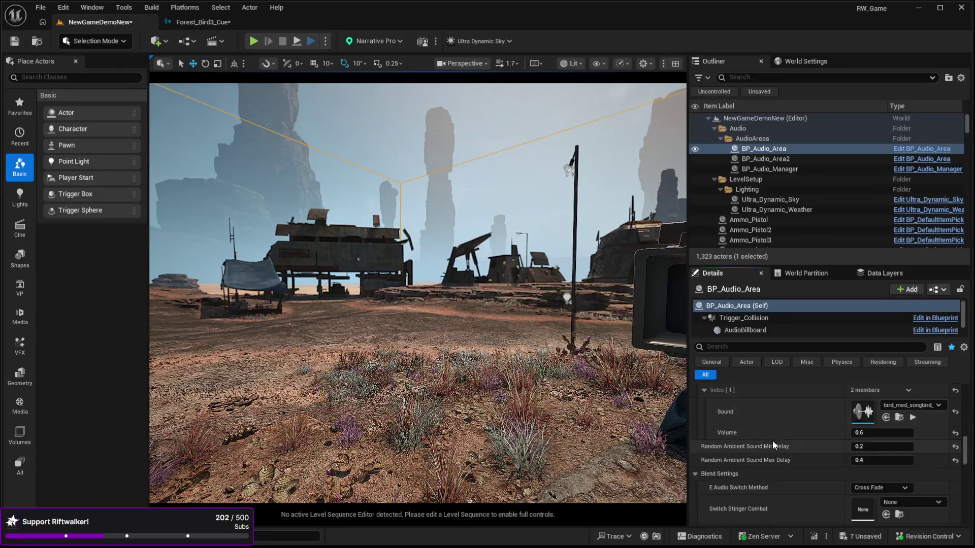
scroll(923, 465, "up", 4)
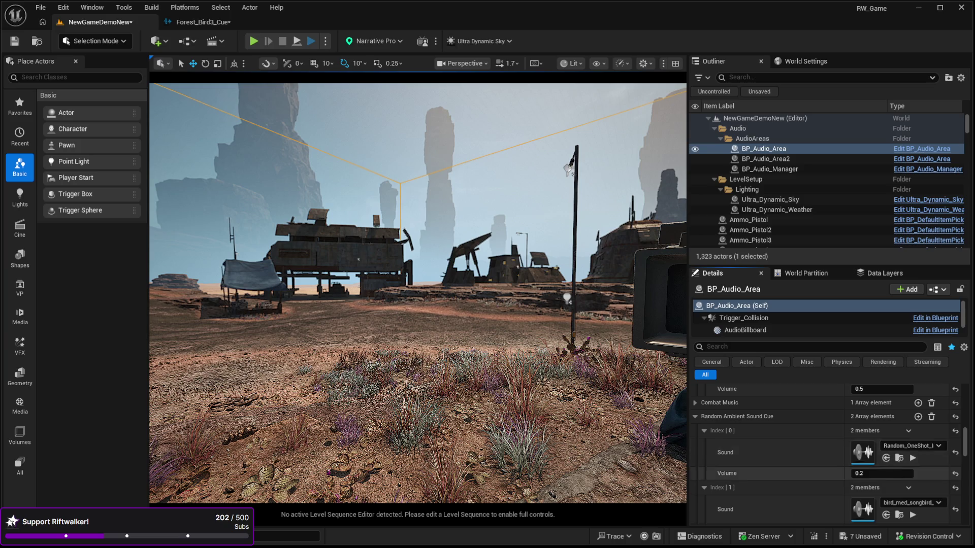
Step: Clear the Ambient Sounds and Exploration Music arrays, then select the Landscape in the viewport
scroll(966, 417, "up", 5)
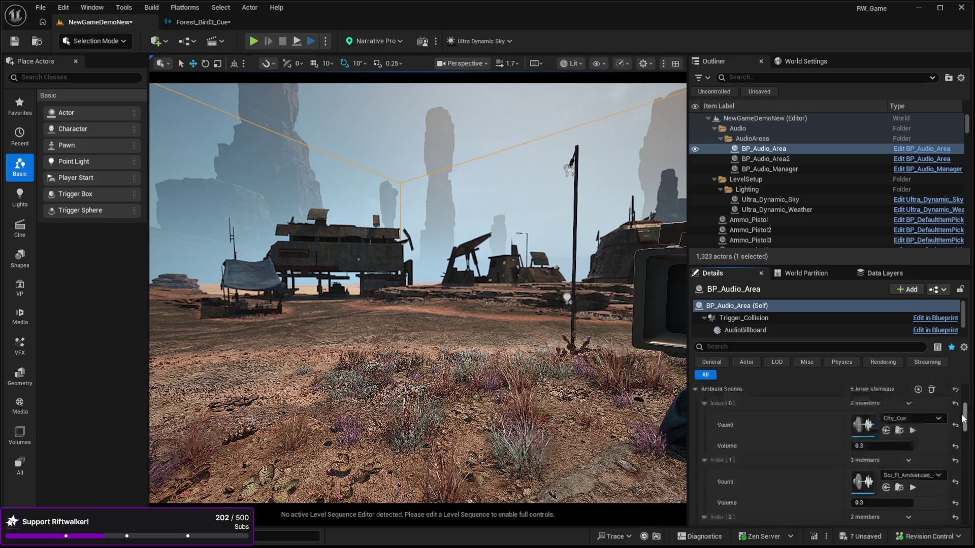
scroll(965, 417, "up", 1)
left_click(932, 415)
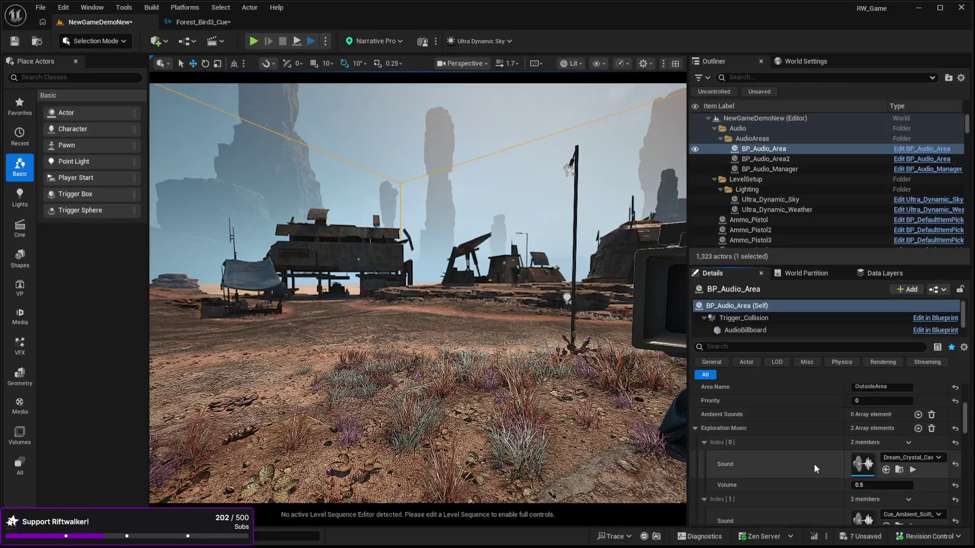
left_click(932, 428)
scroll(835, 440, "down", 1)
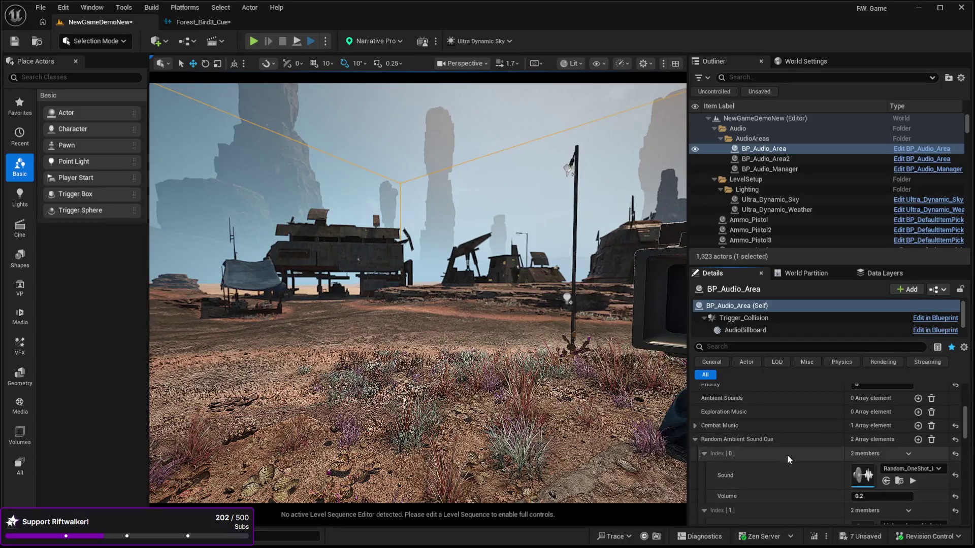
scroll(788, 460, "down", 4)
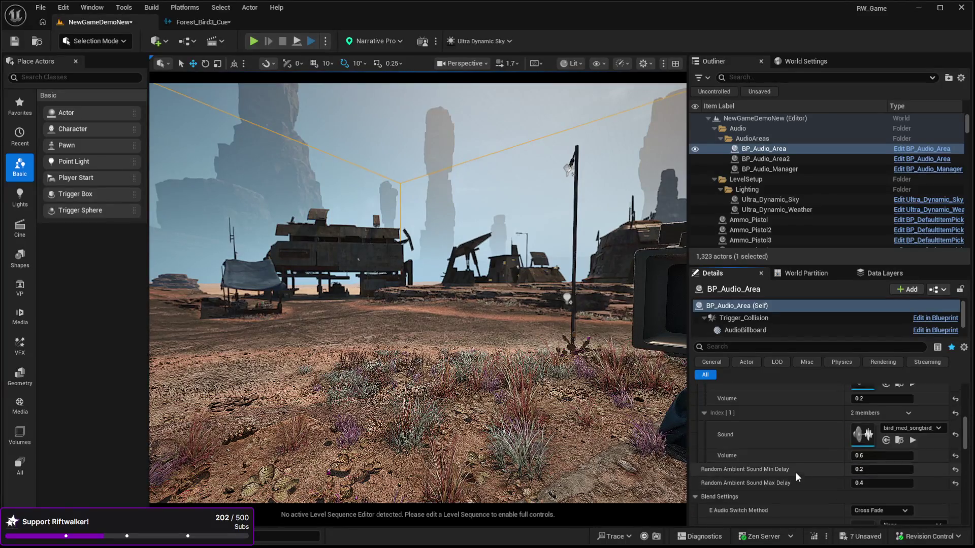
left_click_drag(416, 305, 417, 336)
left_click(513, 330)
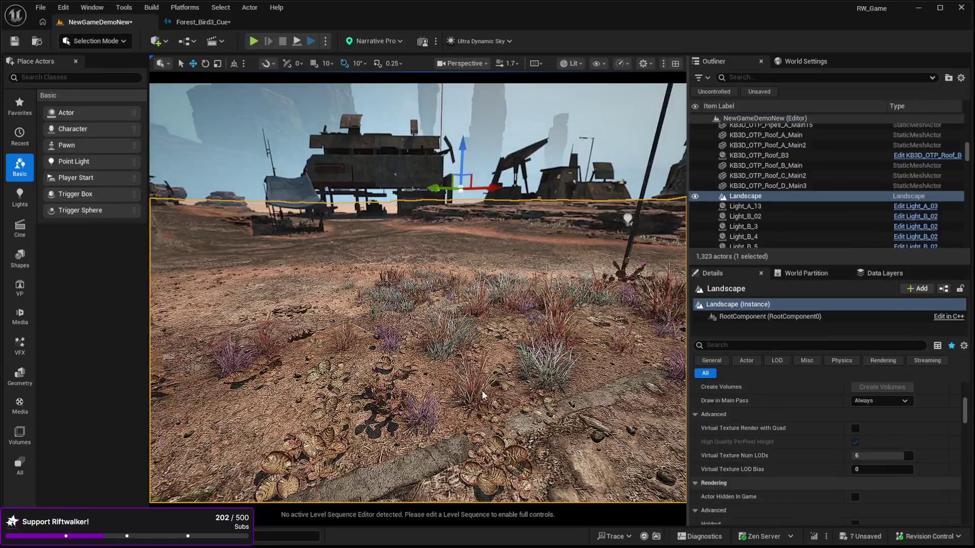
Step: Play-test with Alt+P, walking the character toward the camp buildings, then stop
key("alt+p")
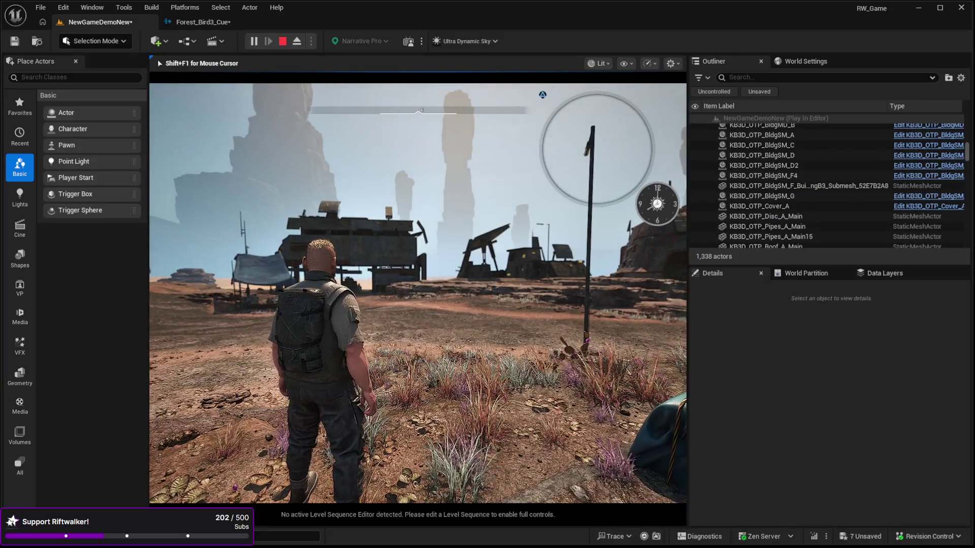
key("w")
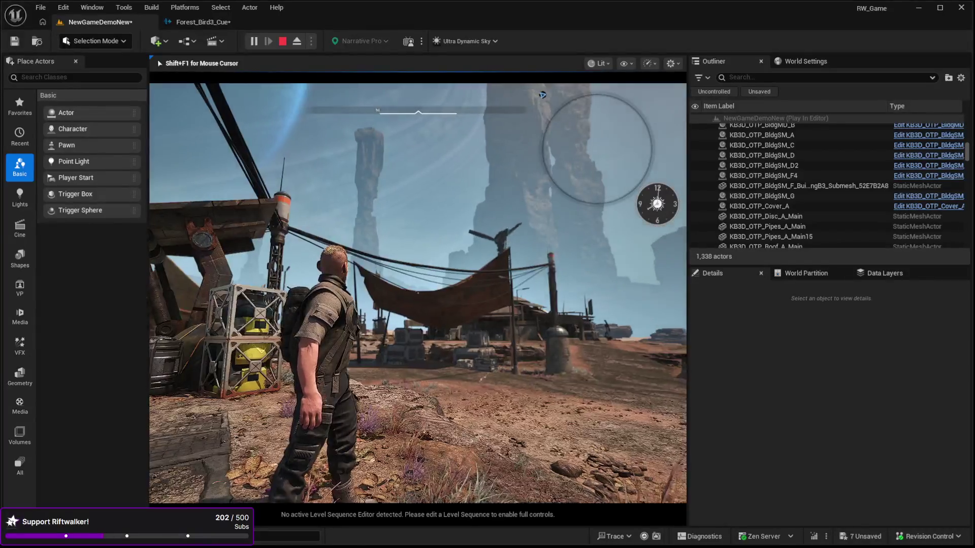
mouse_move(417, 293)
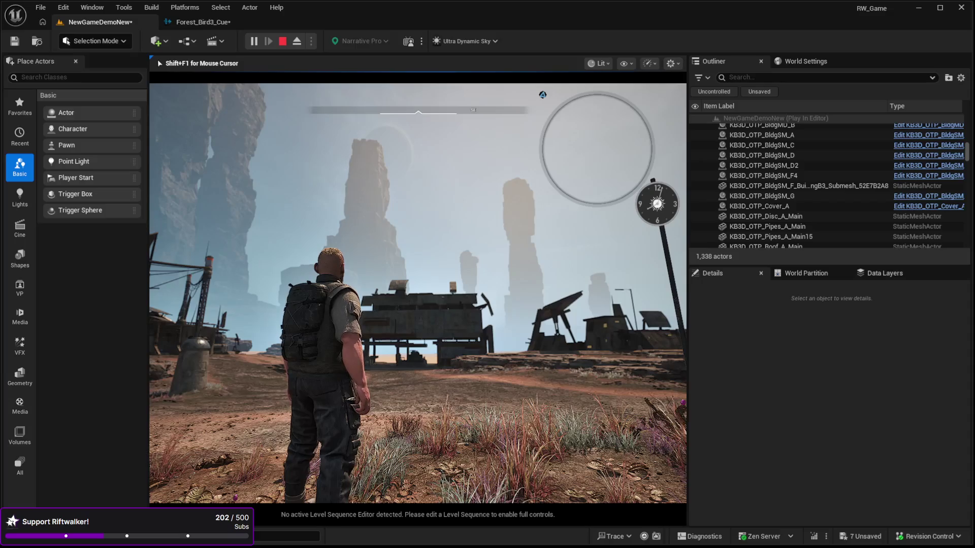
key("Escape")
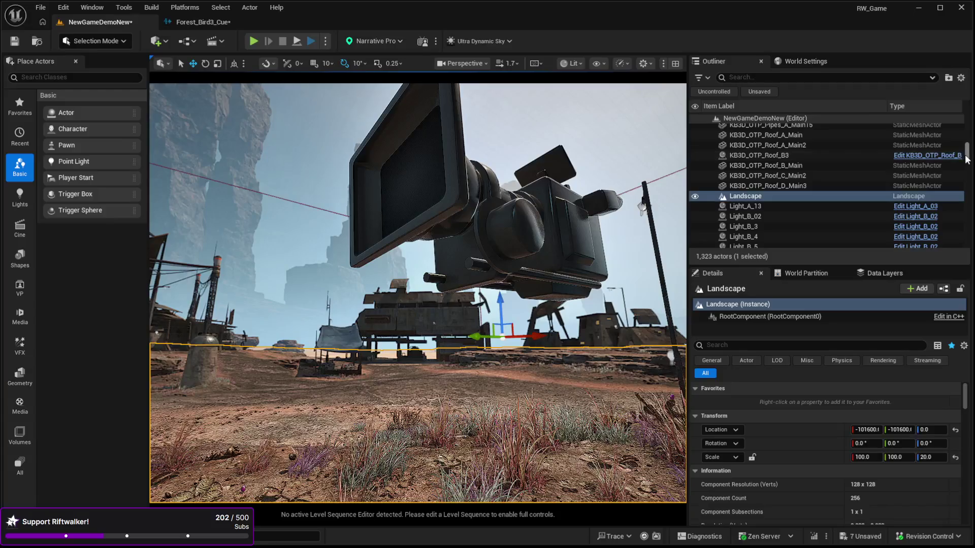
Step: Select BP_Audio_Area and scroll its Details to the random ambient sound cues
left_click_drag(967, 154, 967, 119)
left_click(764, 148)
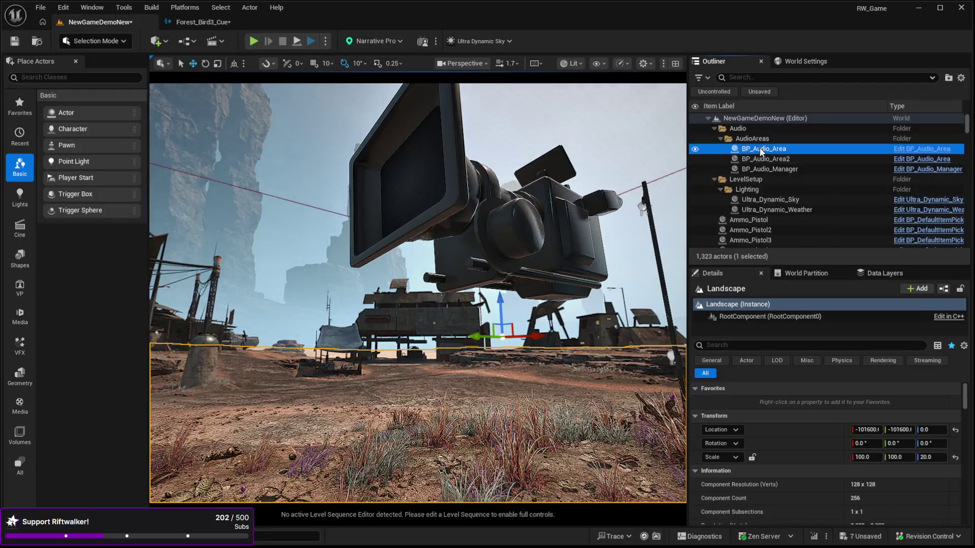
scroll(822, 410, "down", 4)
scroll(821, 410, "down", 4)
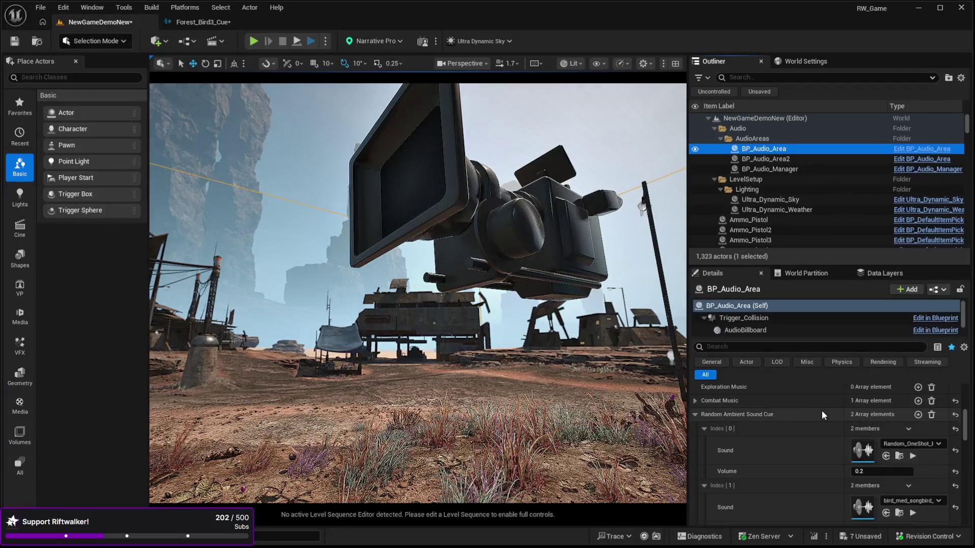
scroll(821, 410, "down", 2)
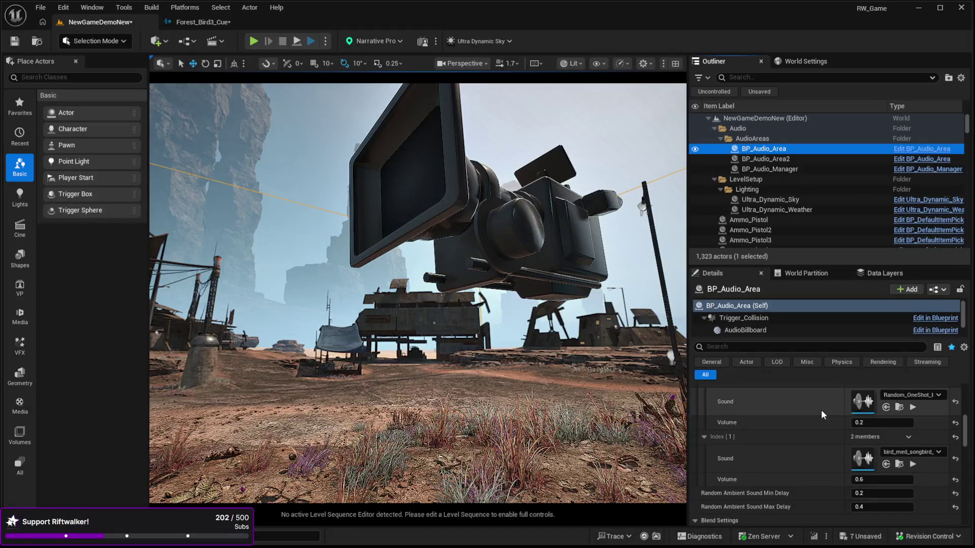
Step: Set the first random ambient cue's volume to 0 and the second's to 1.0
left_click(902, 439)
type("0")
key("Return")
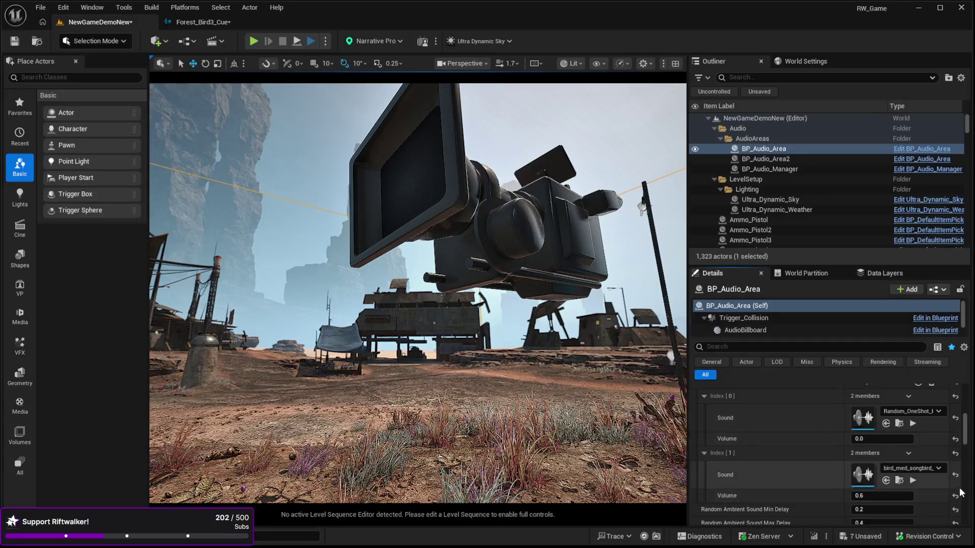
left_click(873, 495)
type("0")
key("Return")
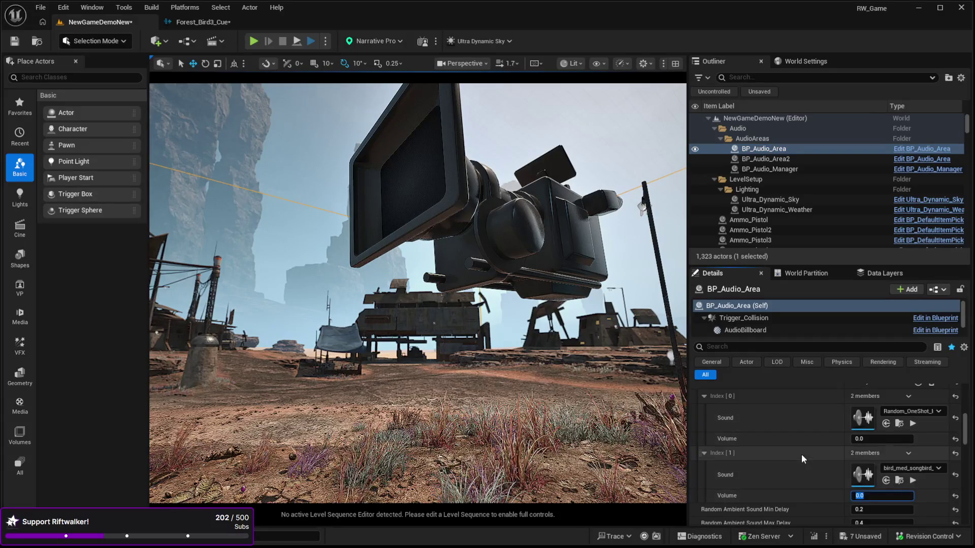
type("1")
key("Return")
Step: Reset Min Delay to 2.0 and Max Delay to 8.0, then play-test from the Landscape
scroll(807, 460, "down", 1)
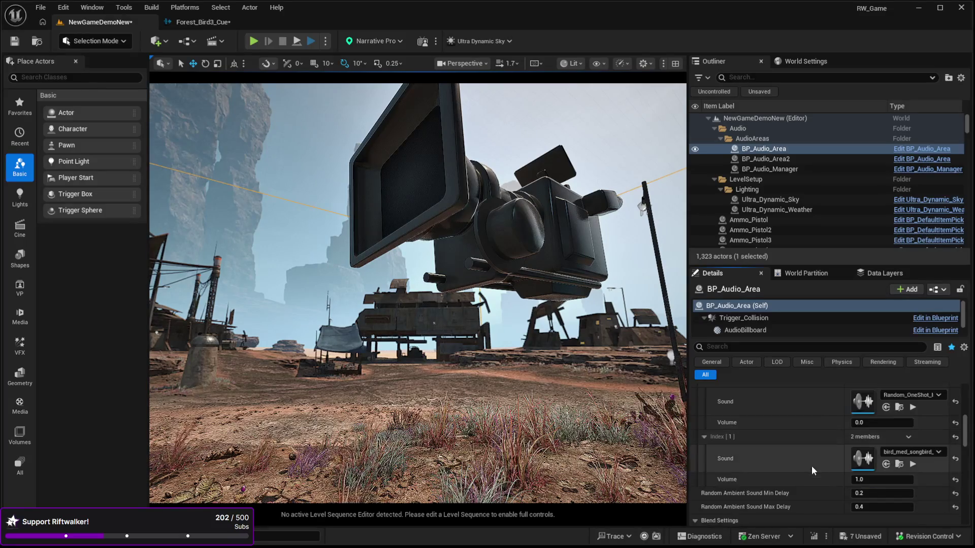
left_click(955, 494)
left_click(955, 507)
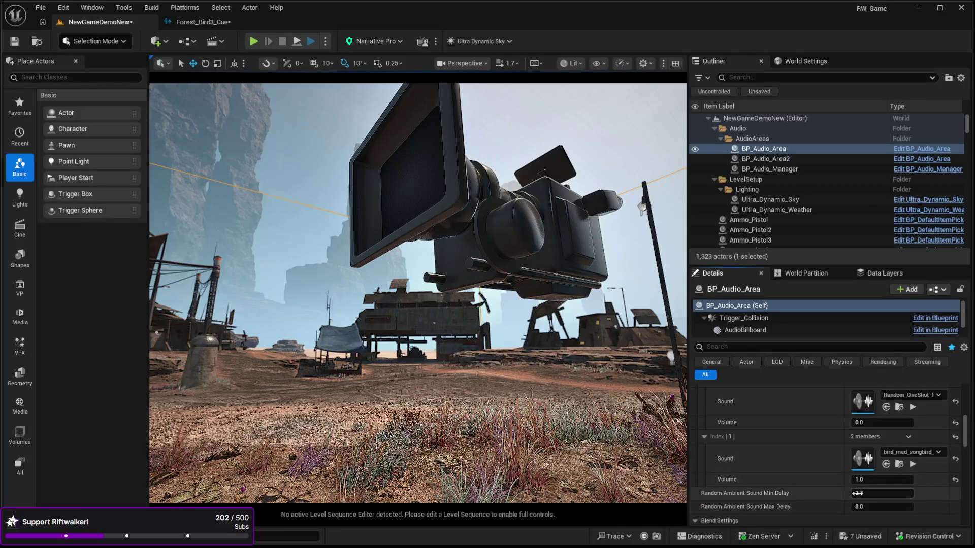
left_click_drag(568, 386, 567, 412)
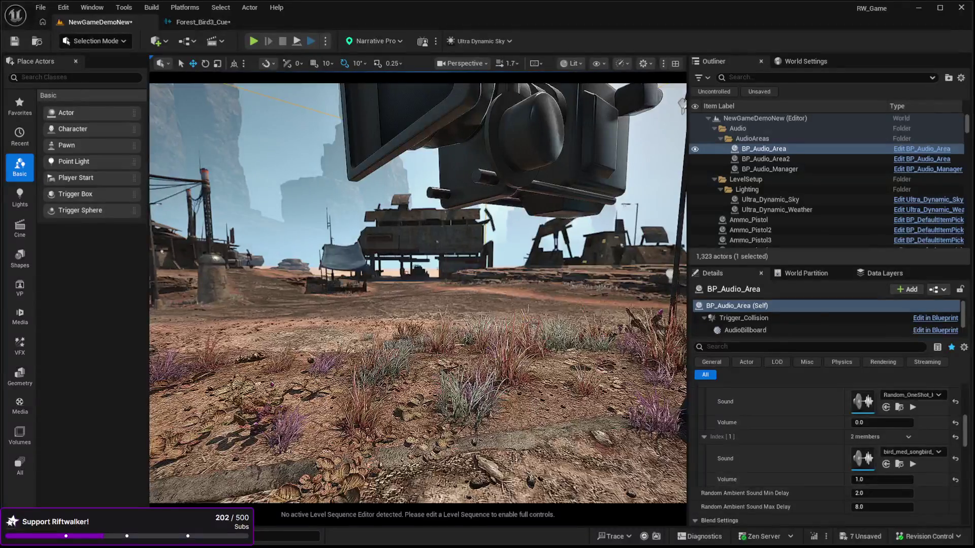
left_click(568, 411)
key("alt+p")
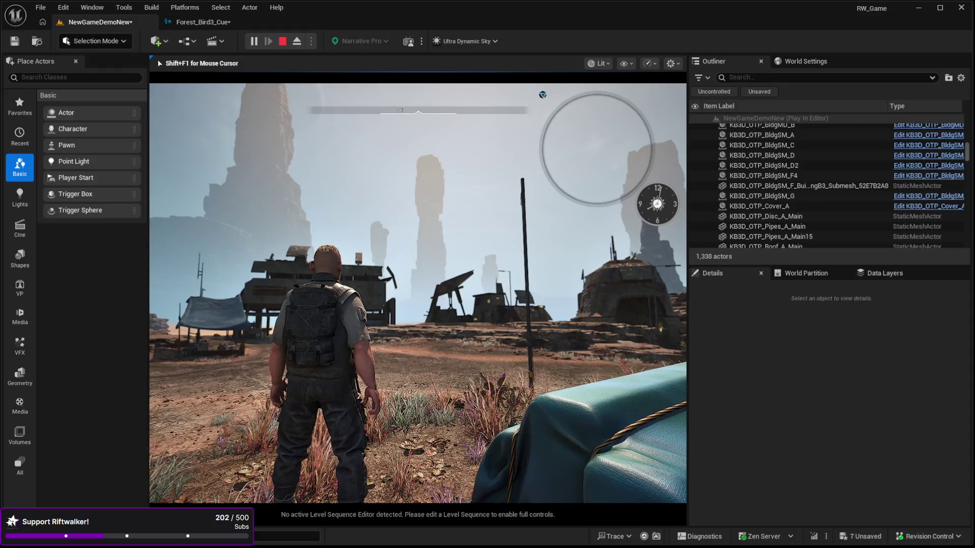
Step: Stop the play-test after listening to the changed ambient sounds
key("Escape")
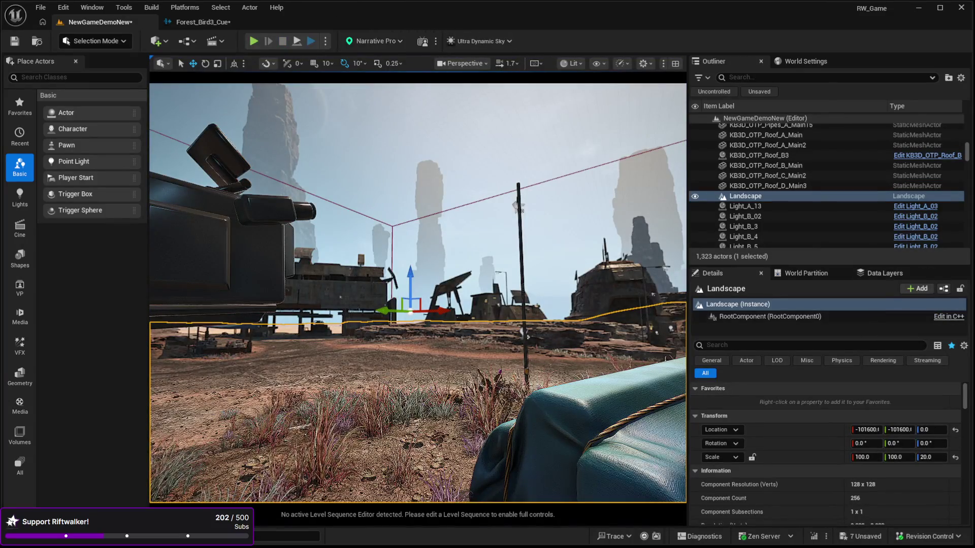
Step: Select BP_Audio_Area and inspect its two Random Ambient Sound Cue entries
scroll(964, 165, "up", 10)
left_click(764, 148)
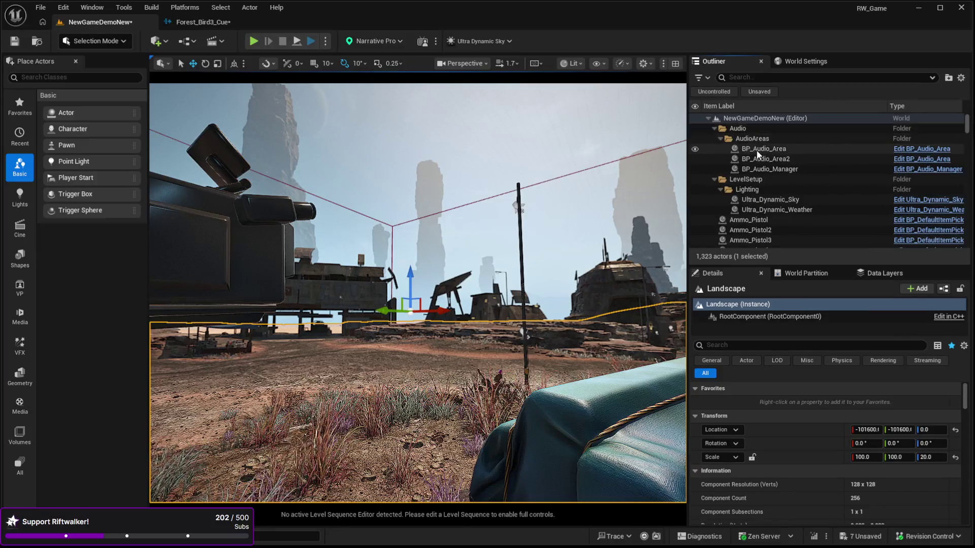
scroll(765, 421, "down", 5)
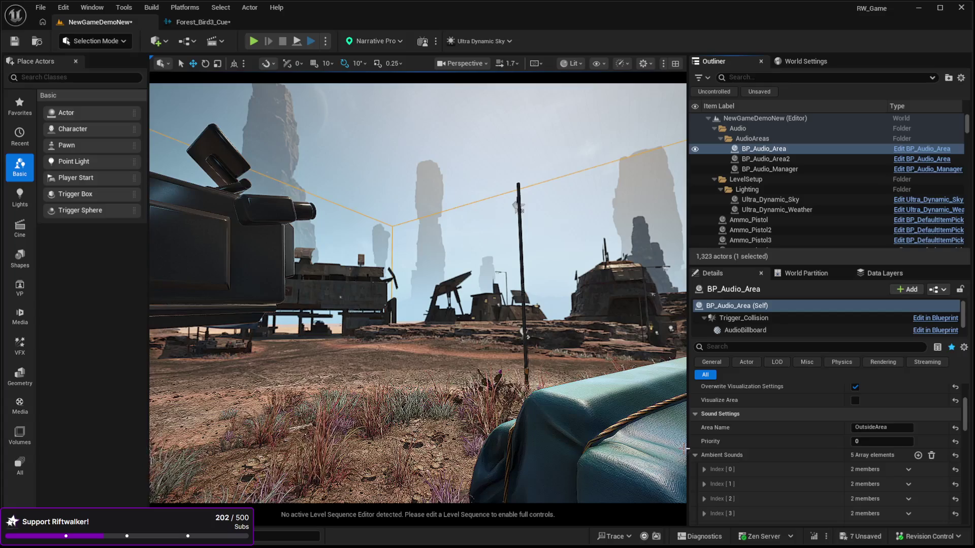
scroll(803, 443, "down", 4)
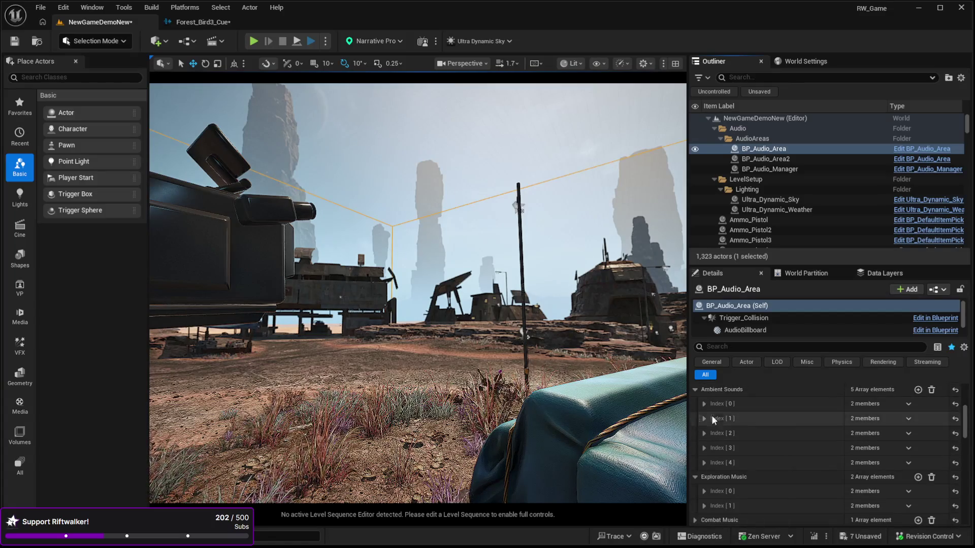
left_click(706, 403)
left_click(706, 403)
left_click(705, 418)
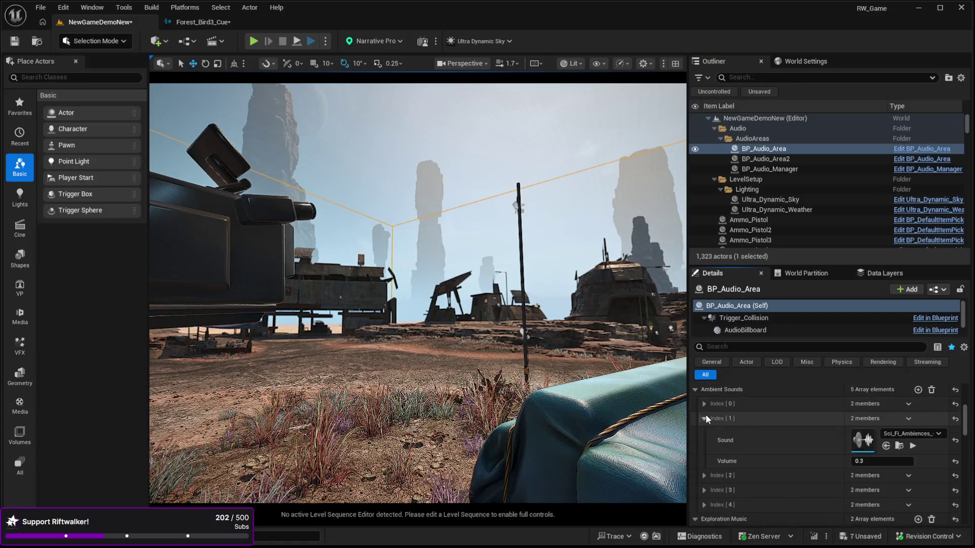
left_click(706, 418)
Step: Preview both random ambient sound cues, then stop the songbird cue preview
scroll(710, 457, "down", 7)
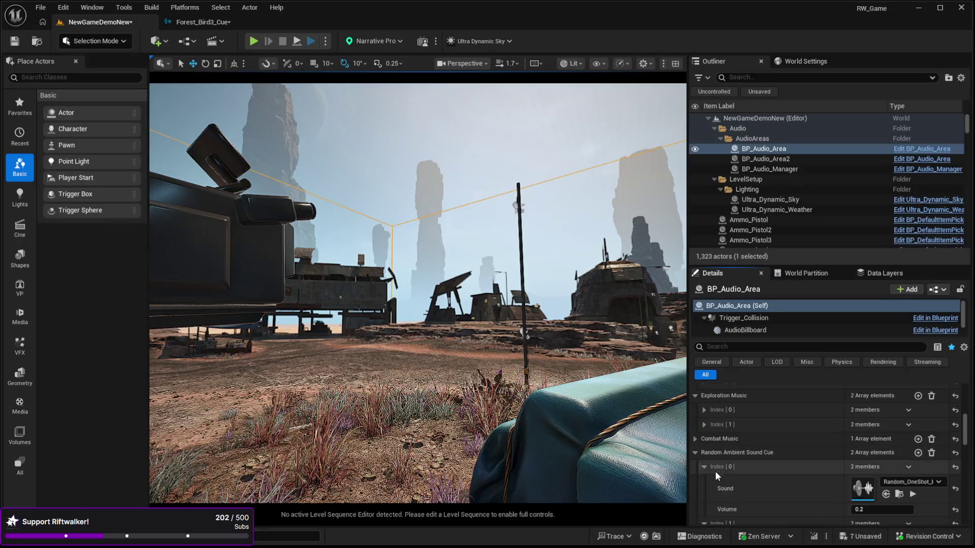
scroll(716, 482, "down", 2)
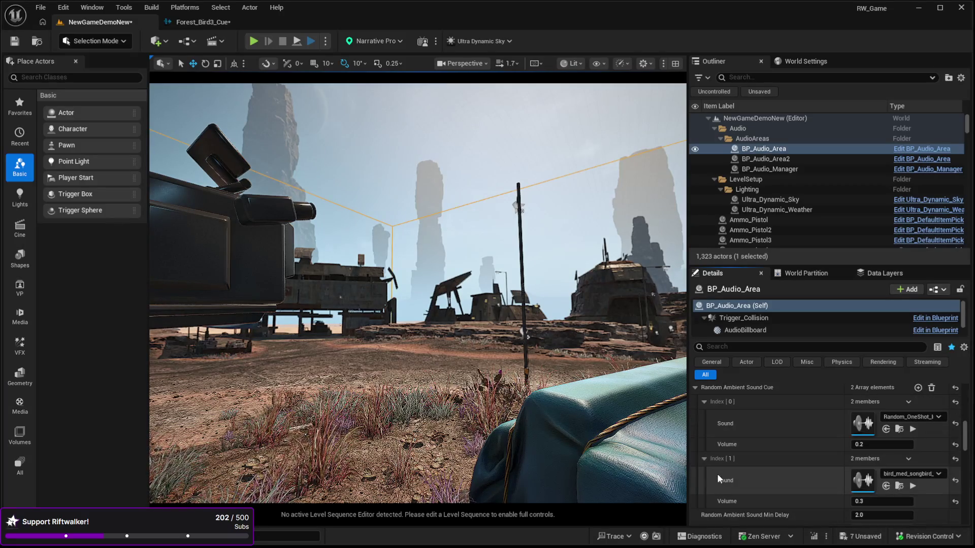
left_click(912, 430)
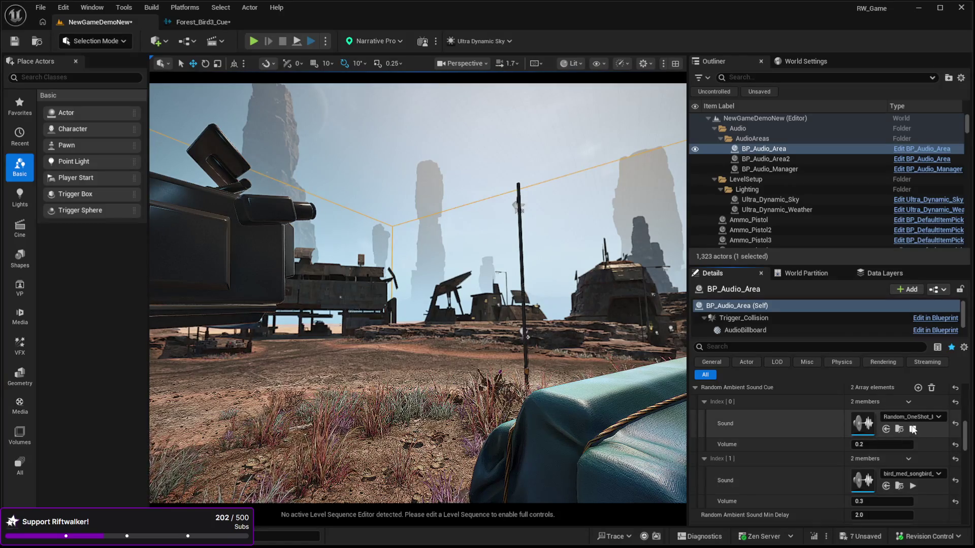
left_click(913, 485)
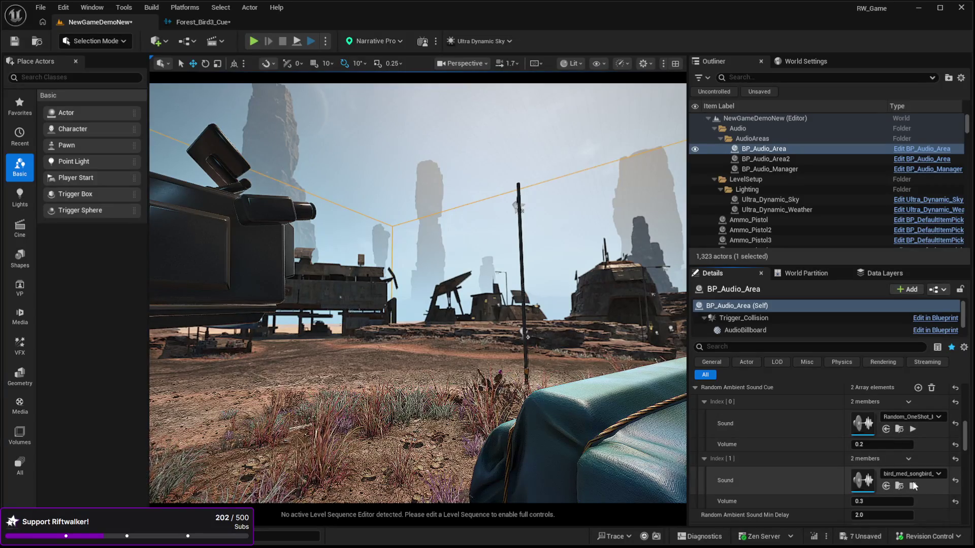
left_click(912, 487)
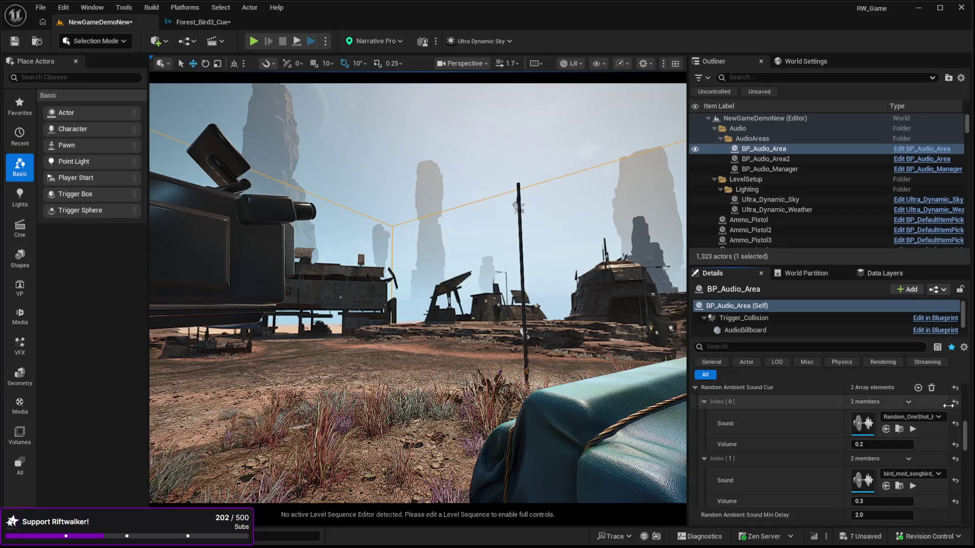
Step: Add third and fourth Random Ambient Sound Cue entries, both assigned bullet_flyby_09_Cue
left_click(918, 388)
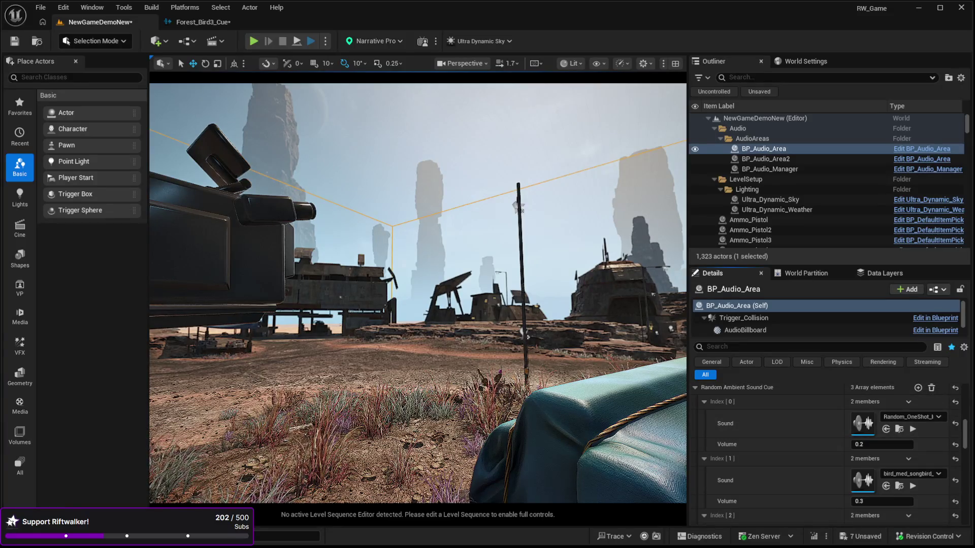
scroll(869, 475, "down", 2)
left_click(886, 494)
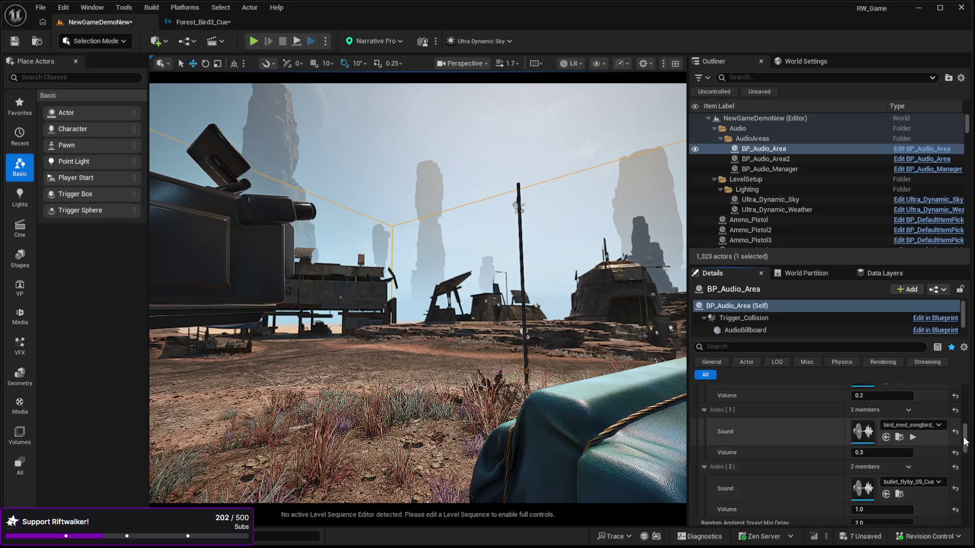
mouse_move(967, 442)
left_mouse_down()
mouse_move(967, 431)
mouse_move(967, 448)
left_mouse_up()
left_click(918, 462)
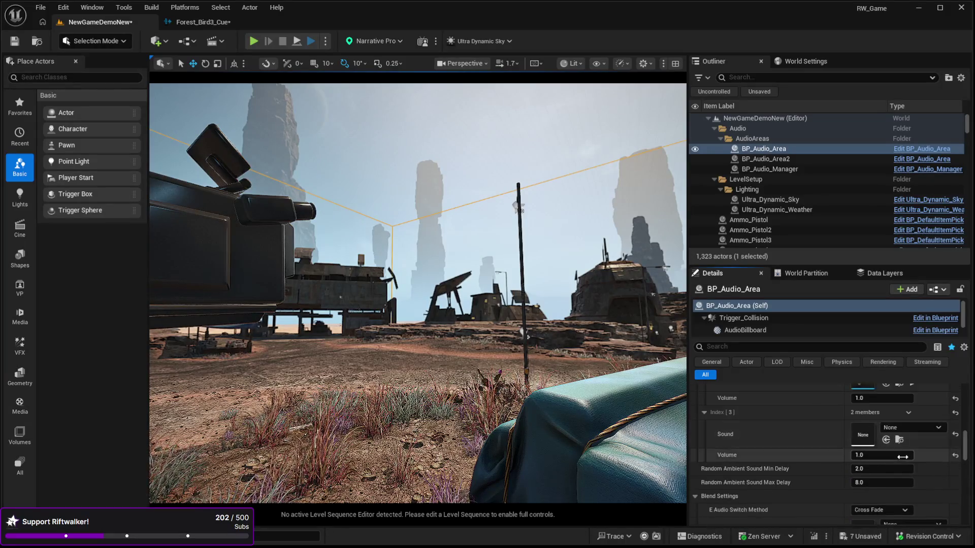
left_click(886, 440)
Step: Tilt the view to the ground, select the landscape and start a play-test with Alt+P
left_click_drag(515, 80, 515, 193)
left_click(405, 363)
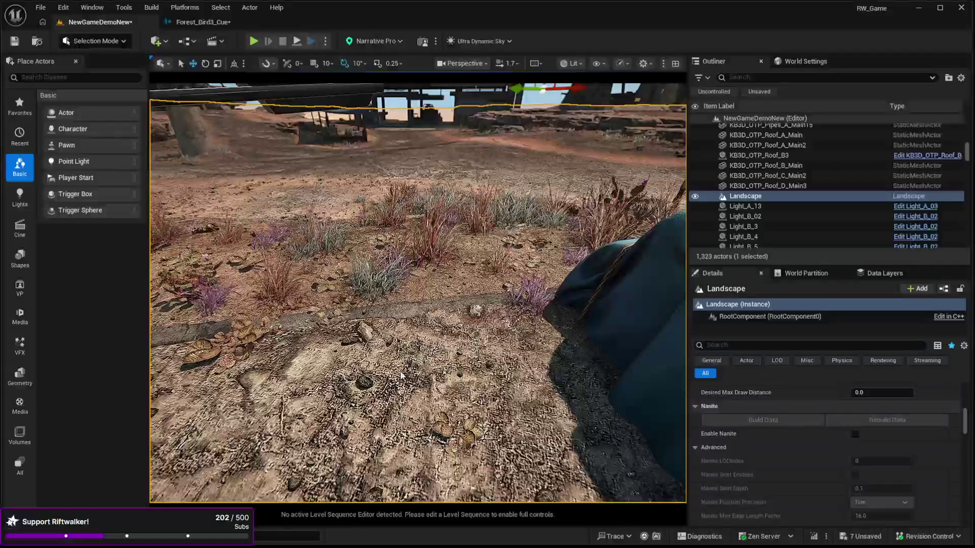
key("alt+p")
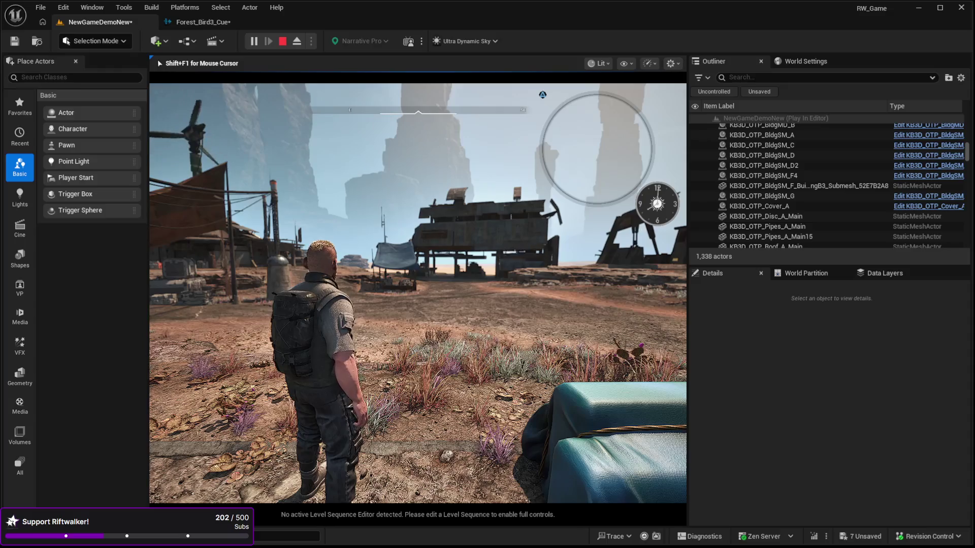
Step: Walk the character toward the tarp-covered structures, then stop the play session
mouse_move(418, 293)
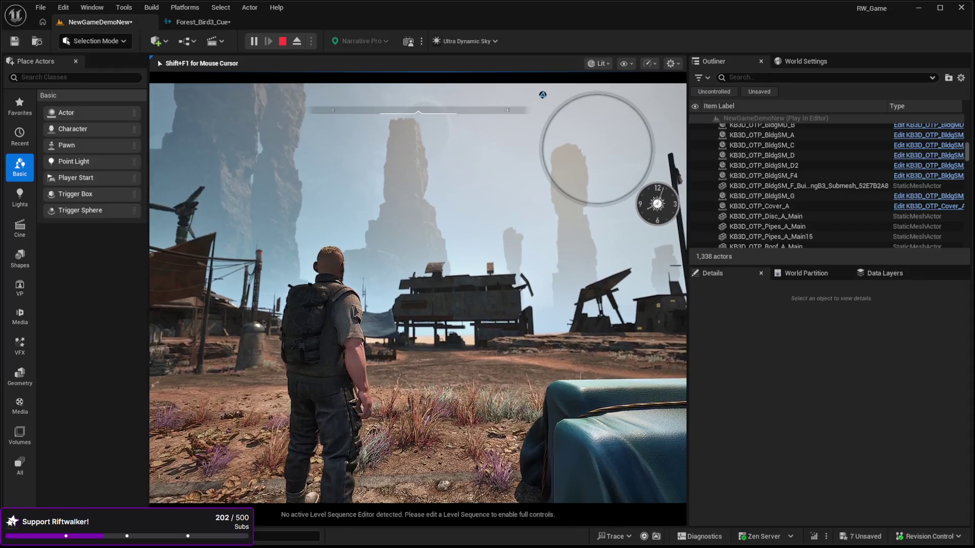
key("w")
key("w")
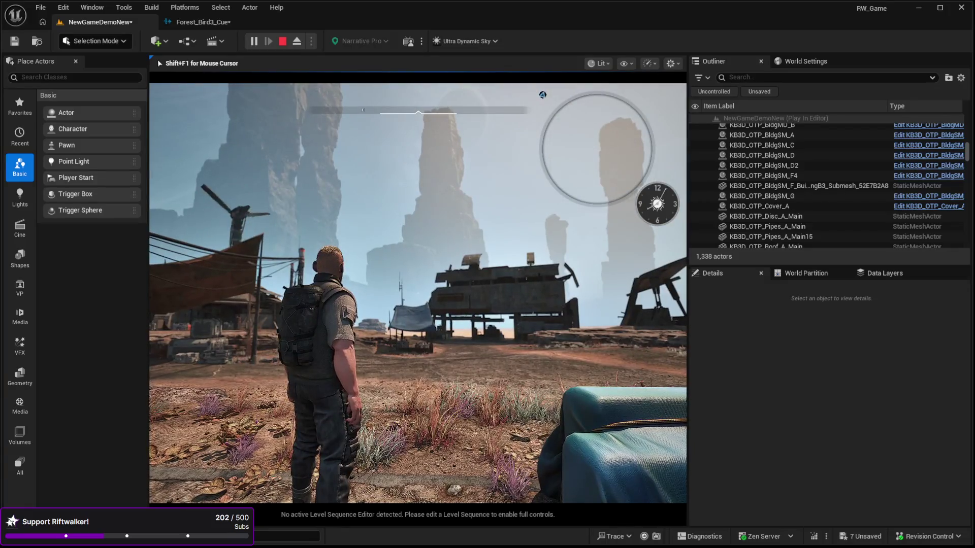
key("Escape")
left_click_drag(965, 151, 966, 118)
left_click(764, 149)
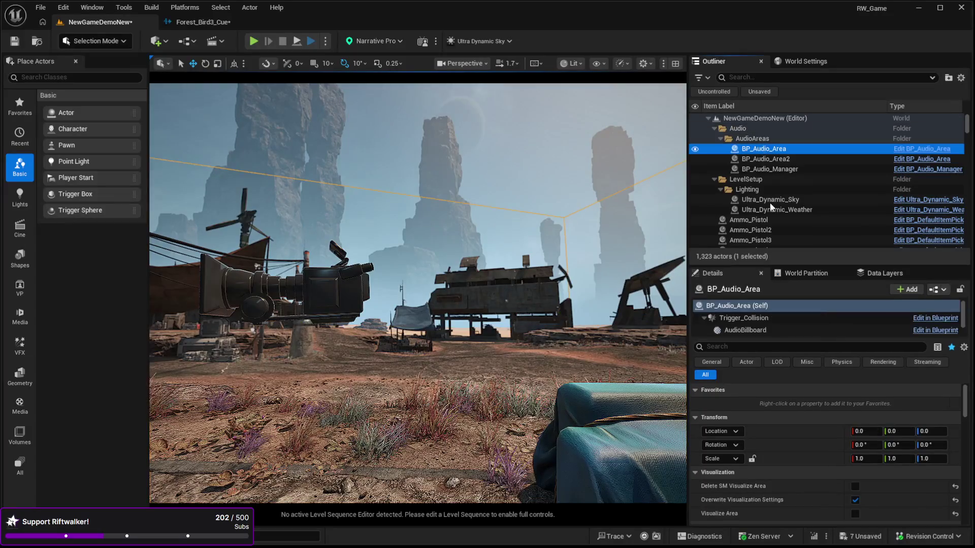
scroll(802, 458, "down", 5)
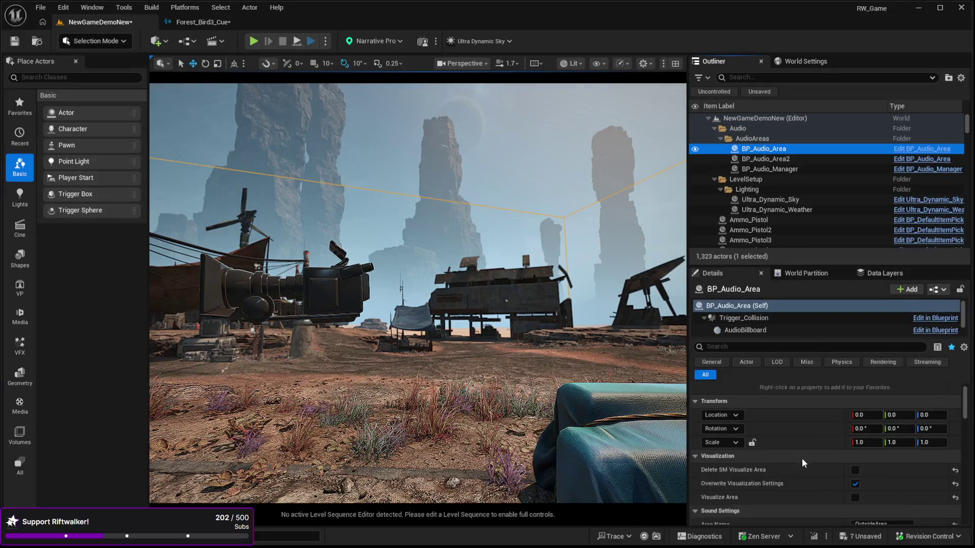
scroll(804, 463, "up", 5)
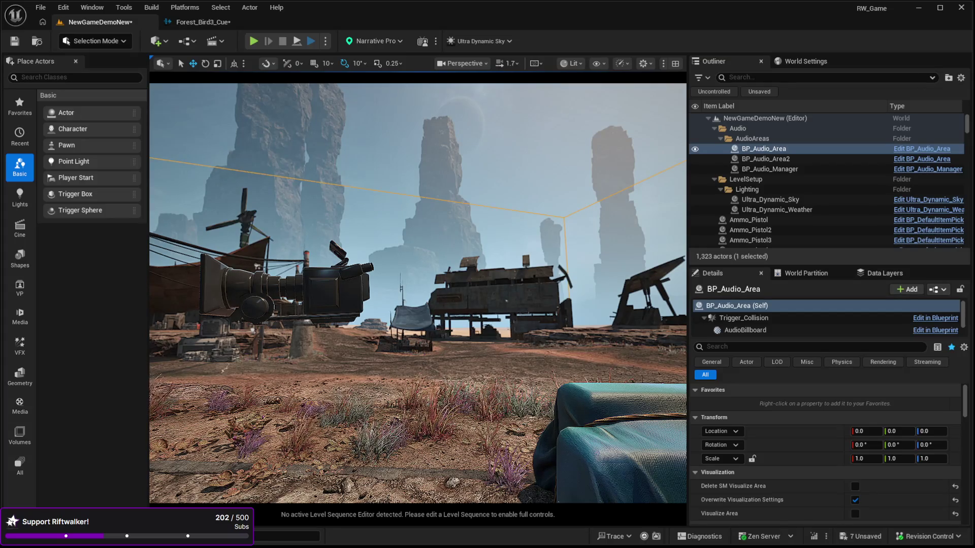
key("ctrl+e")
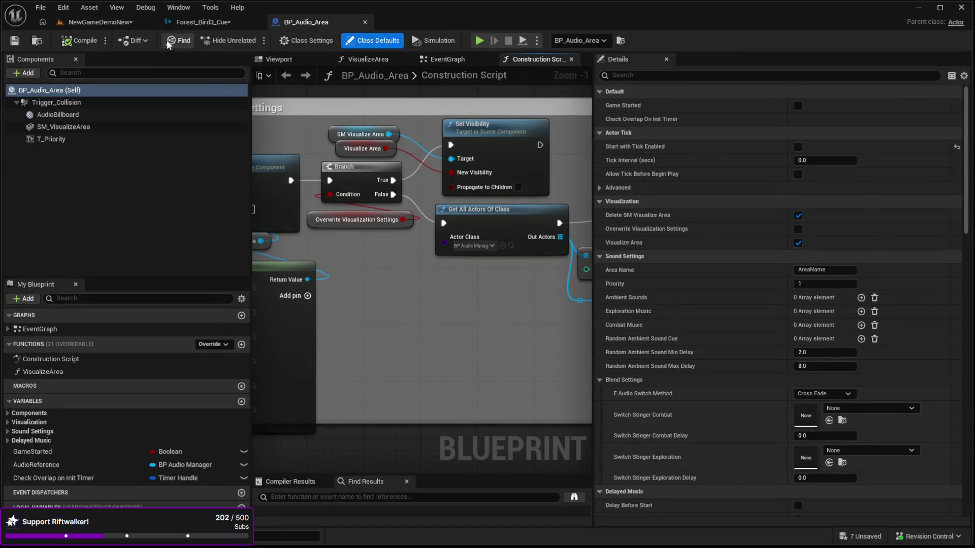
left_click(100, 22)
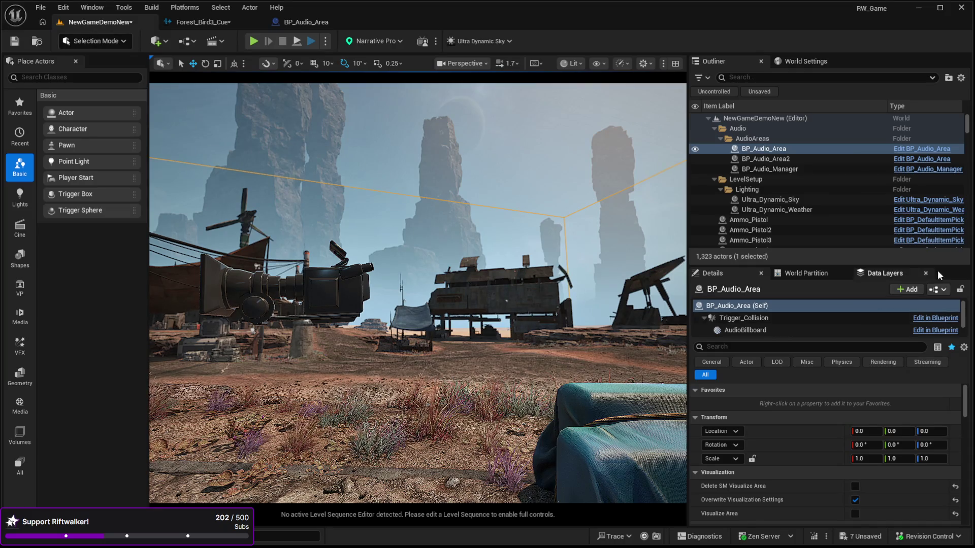
scroll(730, 428, "down", 15)
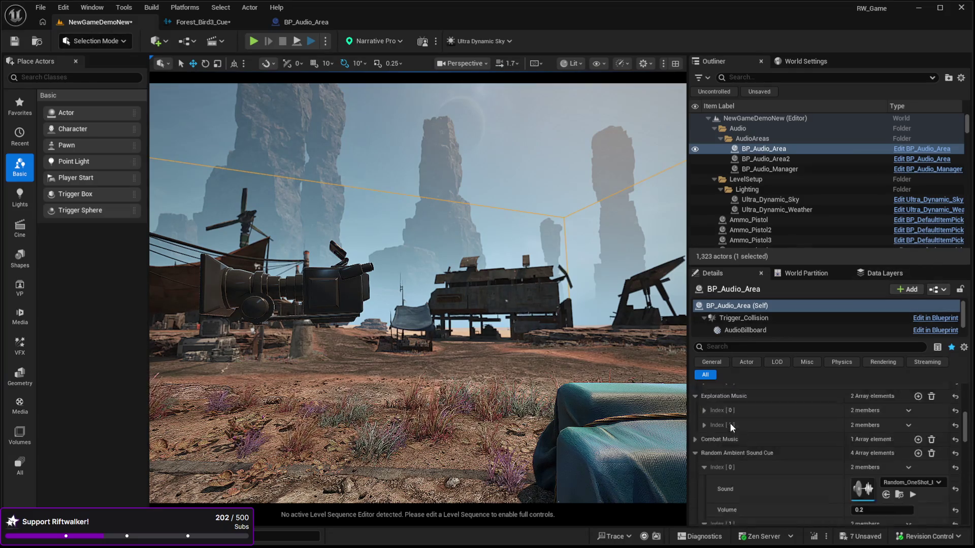
scroll(730, 423, "down", 5)
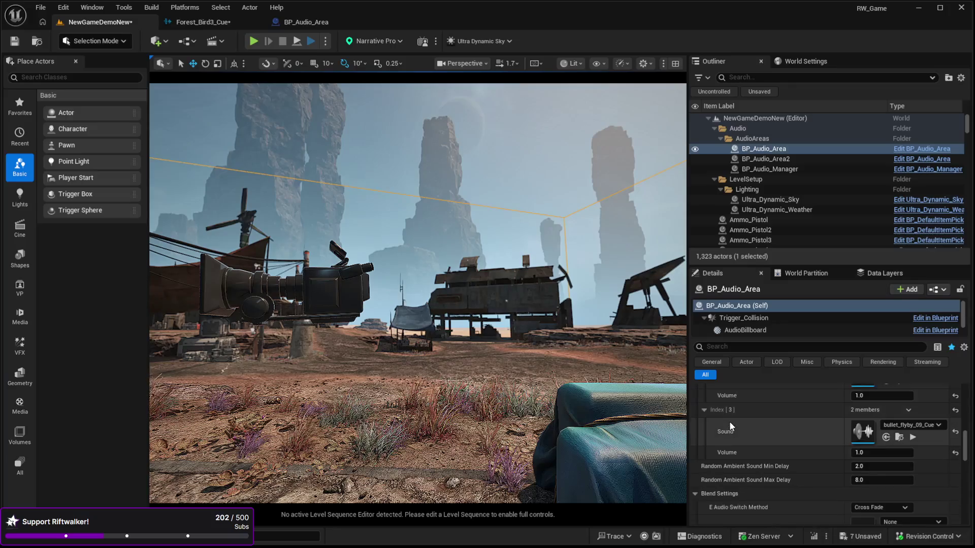
scroll(729, 420, "up", 5)
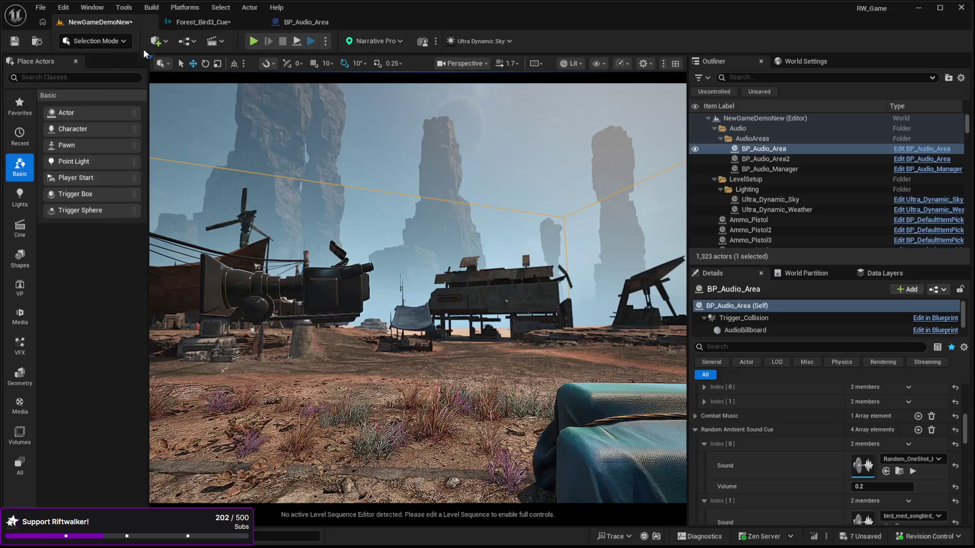
left_click(310, 23)
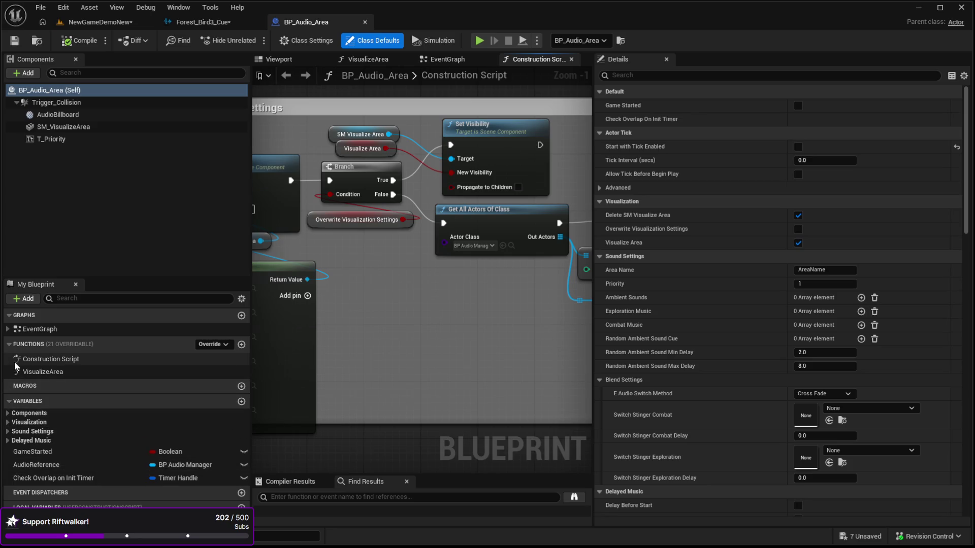
Step: Filter My Blueprint for 'rando' and find all references to RandomAmbientSoundCue
left_click(9, 329)
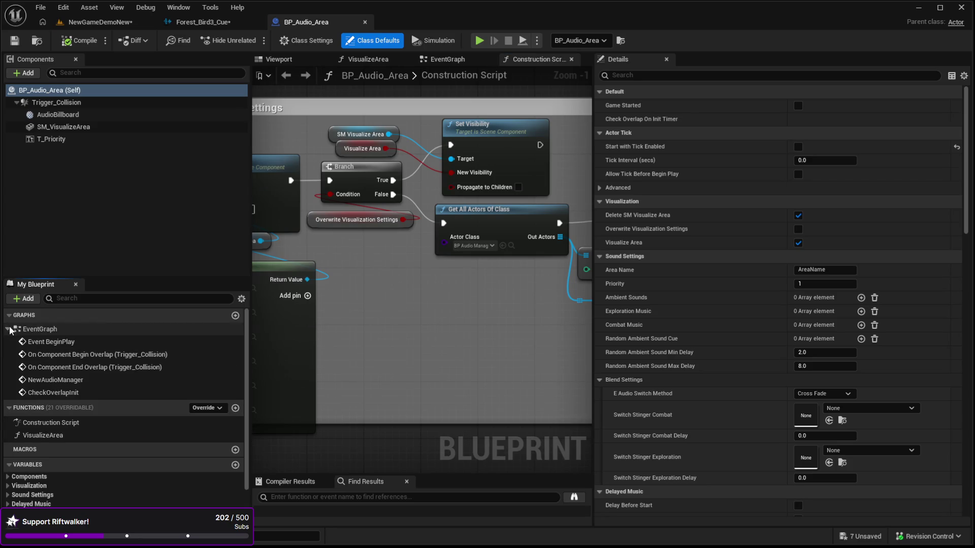
left_click(8, 329)
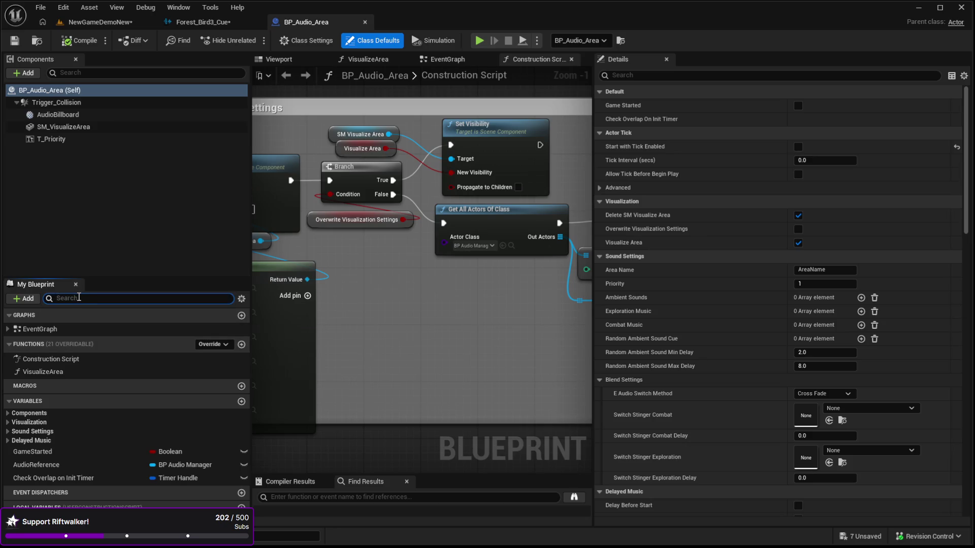
type("random")
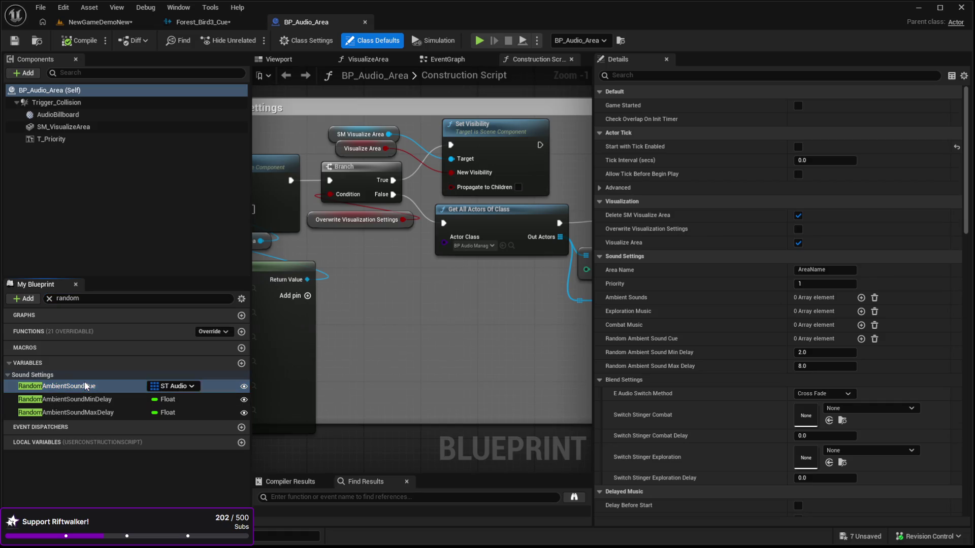
key("alt+shift+f")
Step: Enlarge the search results, jump to the Random Ambient Sound Cue usage and show the EventGraph
mouse_move(384, 475)
left_mouse_down()
mouse_move(377, 407)
mouse_move(376, 432)
left_mouse_up()
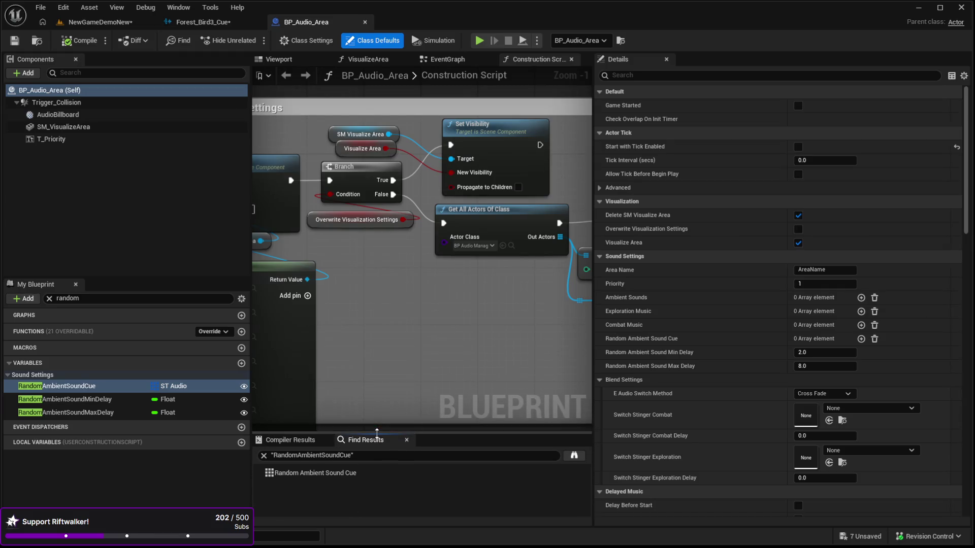
left_click(301, 475)
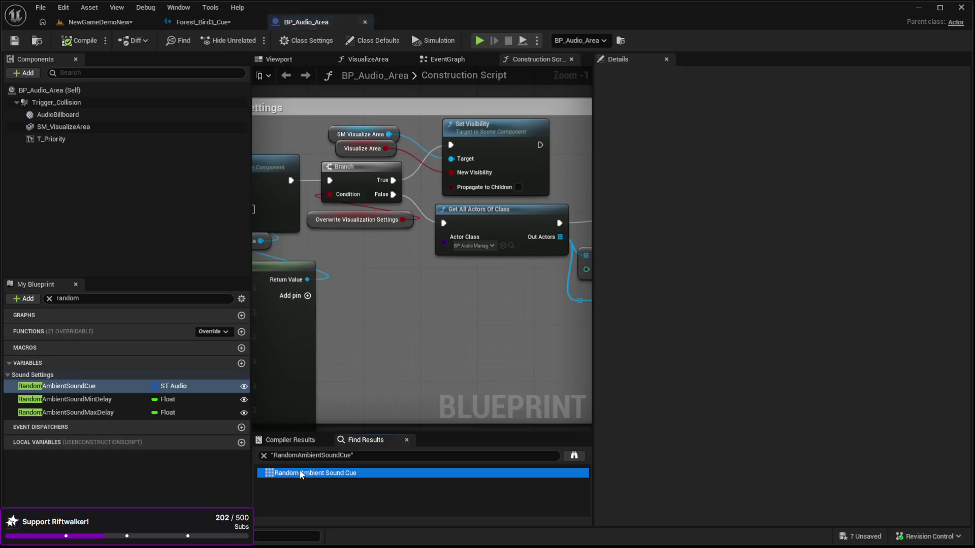
double_click(301, 475)
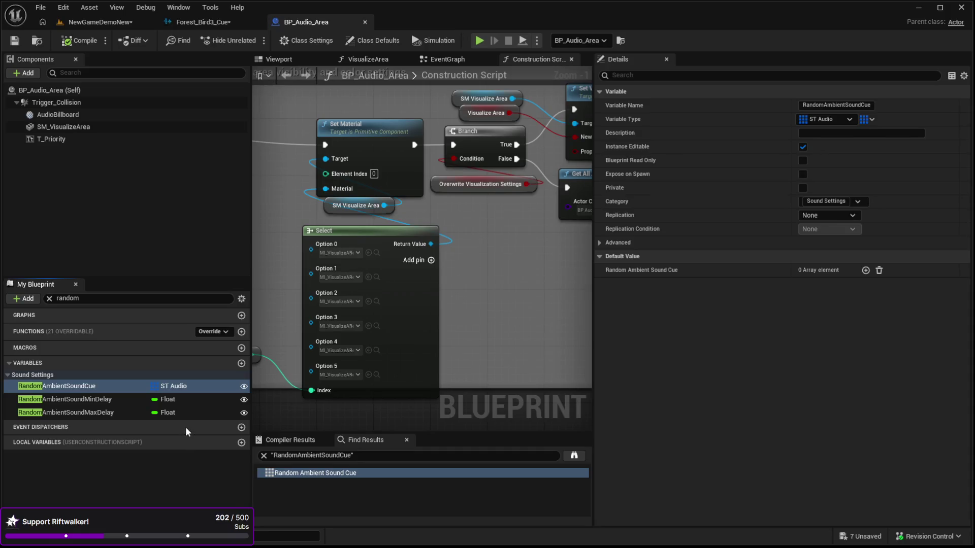
left_click(283, 473)
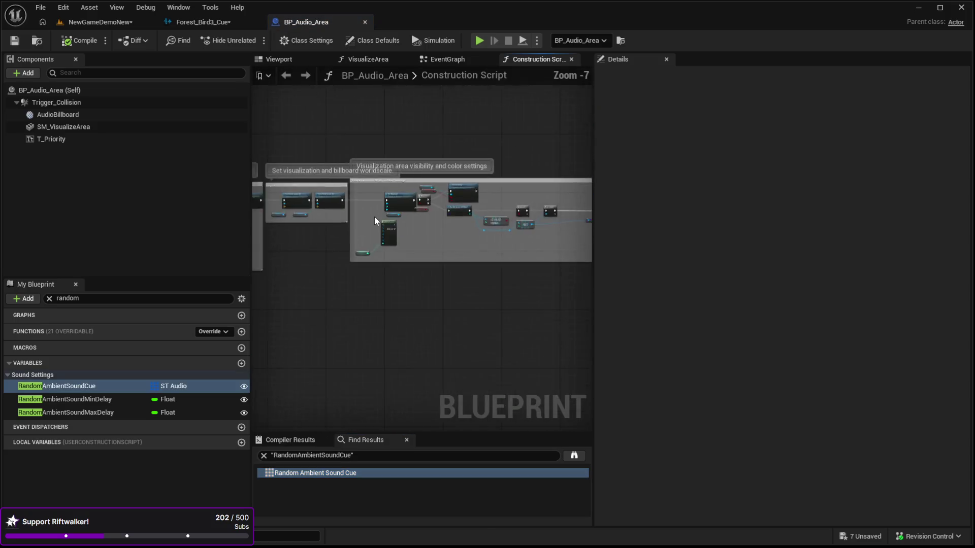
scroll(474, 234, "down", 2)
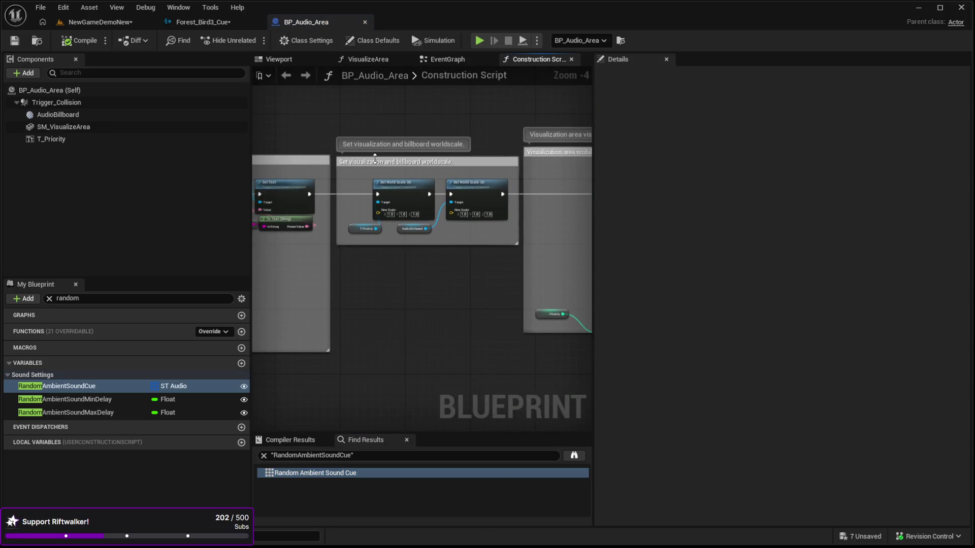
scroll(315, 188, "up", 3)
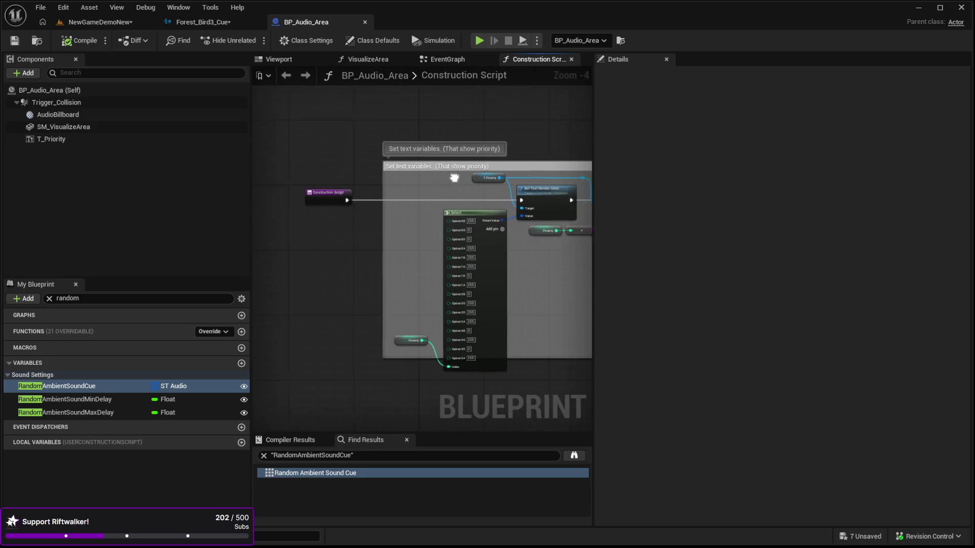
scroll(357, 182, "up", 2)
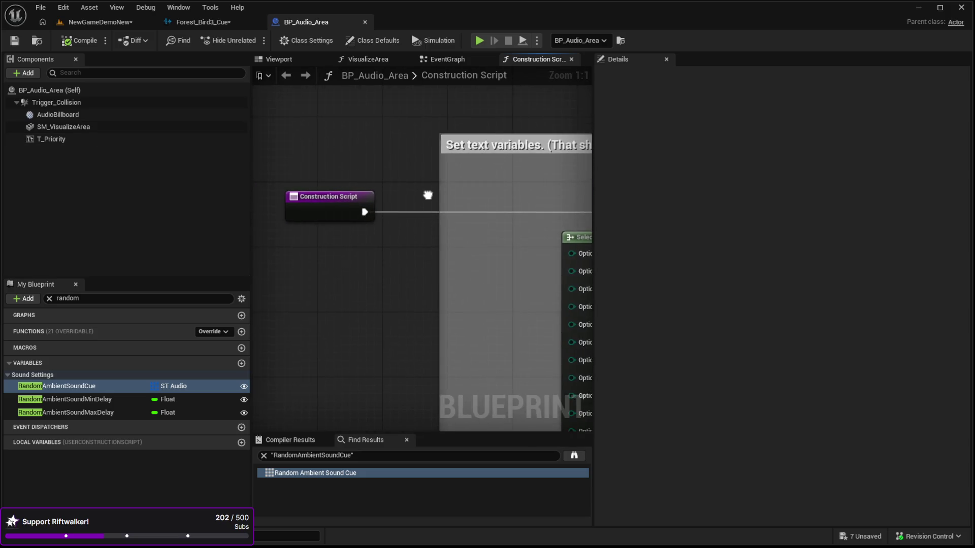
left_click(443, 60)
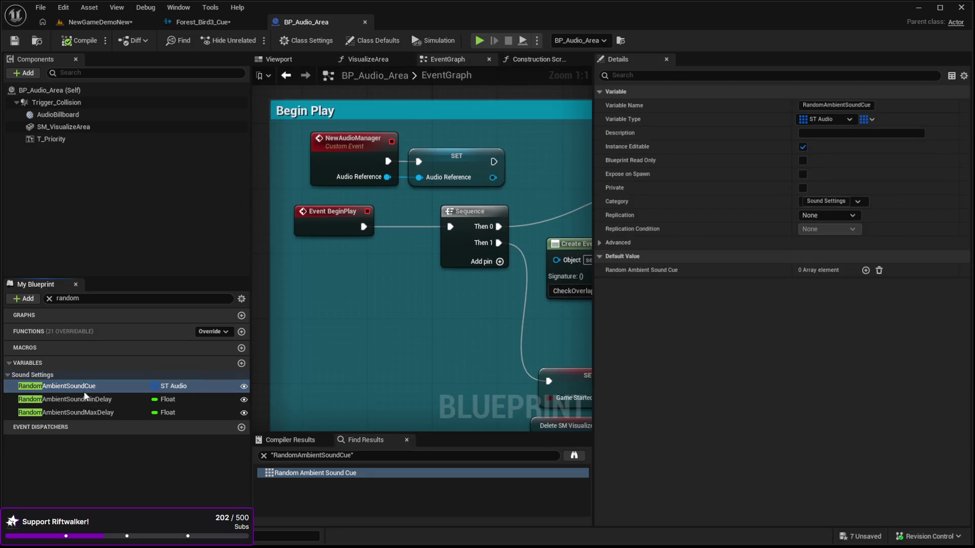
Step: Jump from the search result to the variable's use in the EventGraph and widen the graph view
left_click(274, 473)
left_click(279, 473)
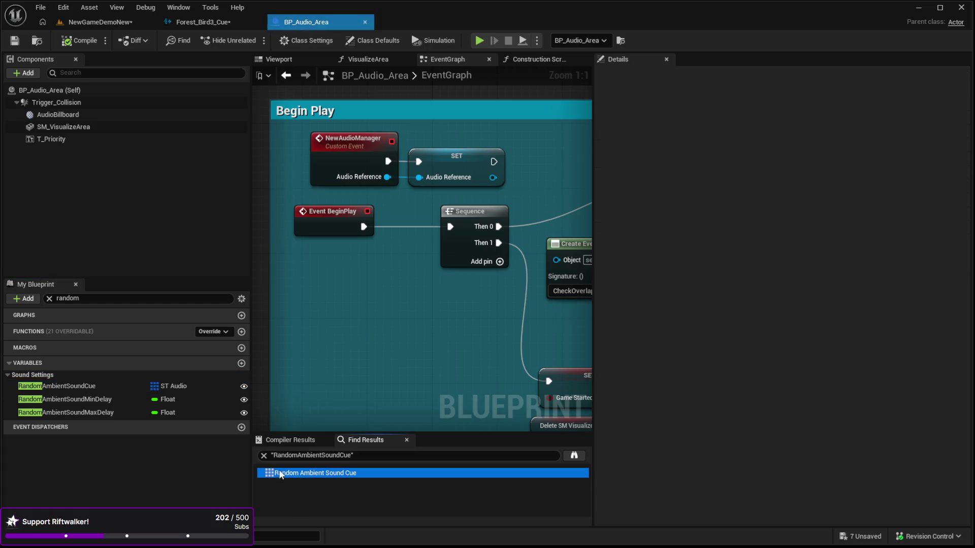
double_click(278, 473)
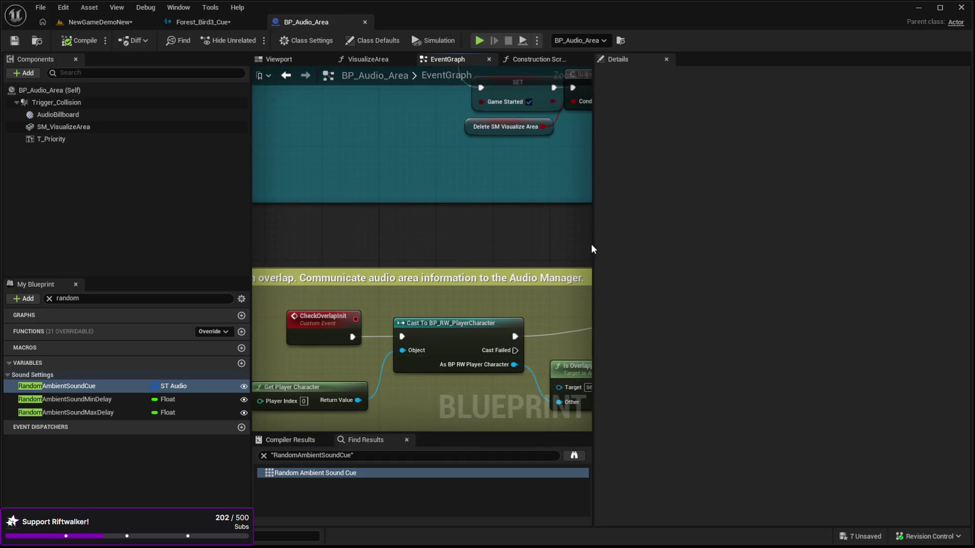
left_click_drag(592, 244, 918, 243)
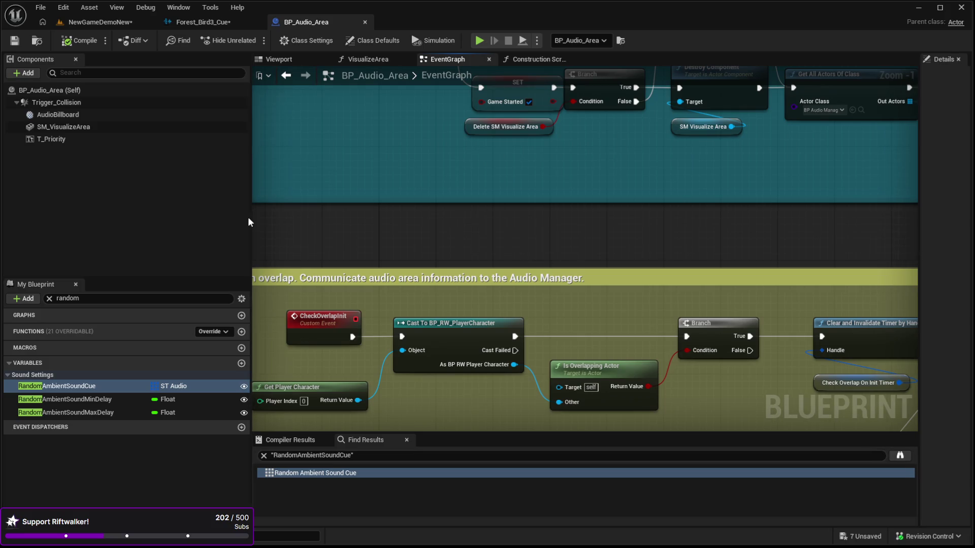
left_click_drag(250, 223, 116, 223)
scroll(373, 178, "down", 1)
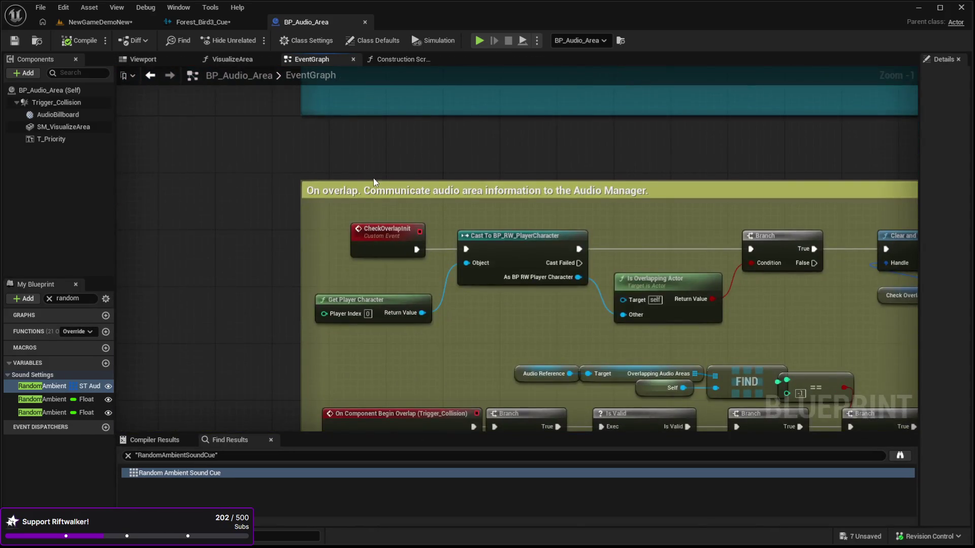
scroll(373, 178, "down", 1)
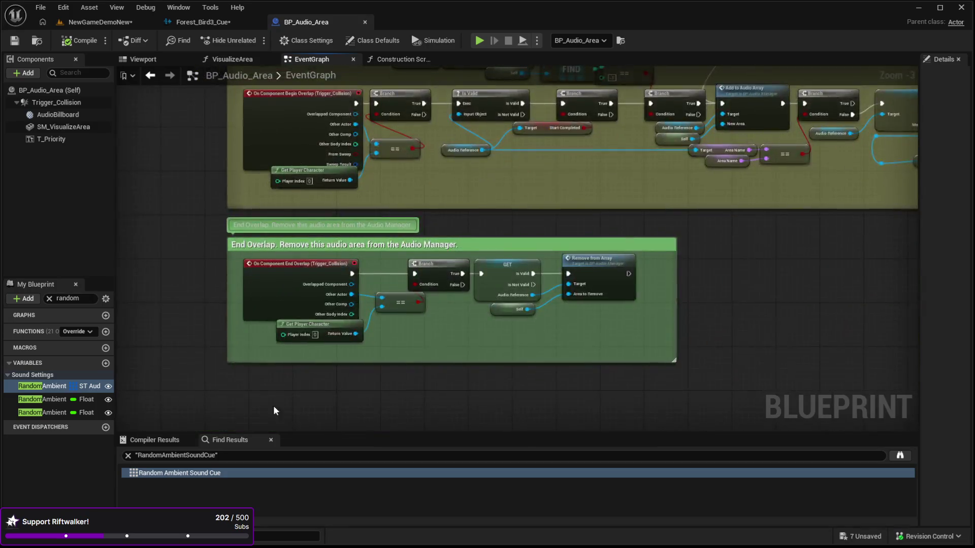
Step: Pan between the End Overlap and Begin Play timer sections, then return to the NewGameDemoNew level
mouse_move(275, 406)
left_mouse_down()
mouse_move(280, 334)
mouse_move(594, 226)
mouse_move(627, 230)
mouse_move(620, 239)
mouse_move(608, 198)
mouse_move(301, 232)
mouse_move(740, 196)
left_mouse_up()
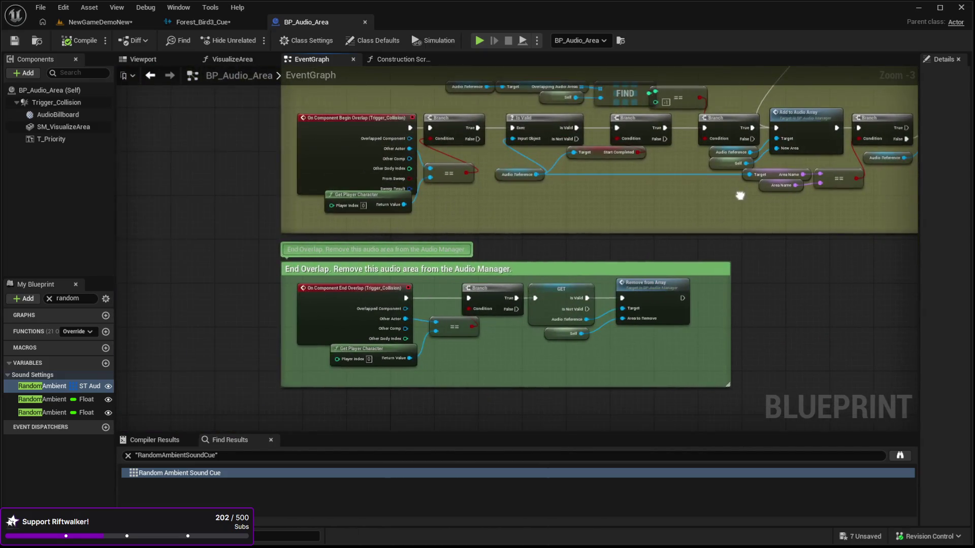
mouse_move(583, 209)
left_mouse_down()
mouse_move(530, 268)
mouse_move(507, 386)
mouse_move(449, 239)
mouse_move(345, 436)
left_mouse_up()
scroll(285, 310, "down", 2)
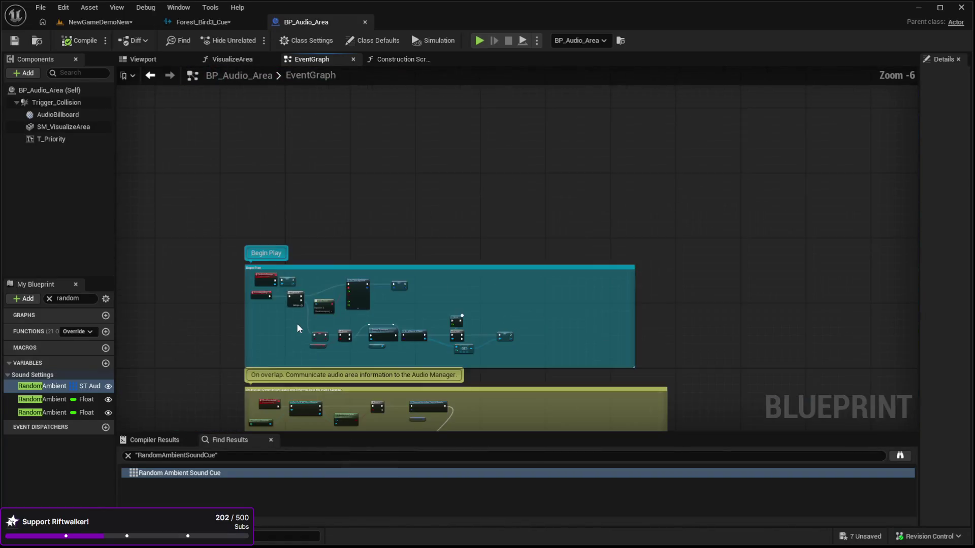
scroll(297, 323, "up", 5)
left_click_drag(299, 344, 254, 314)
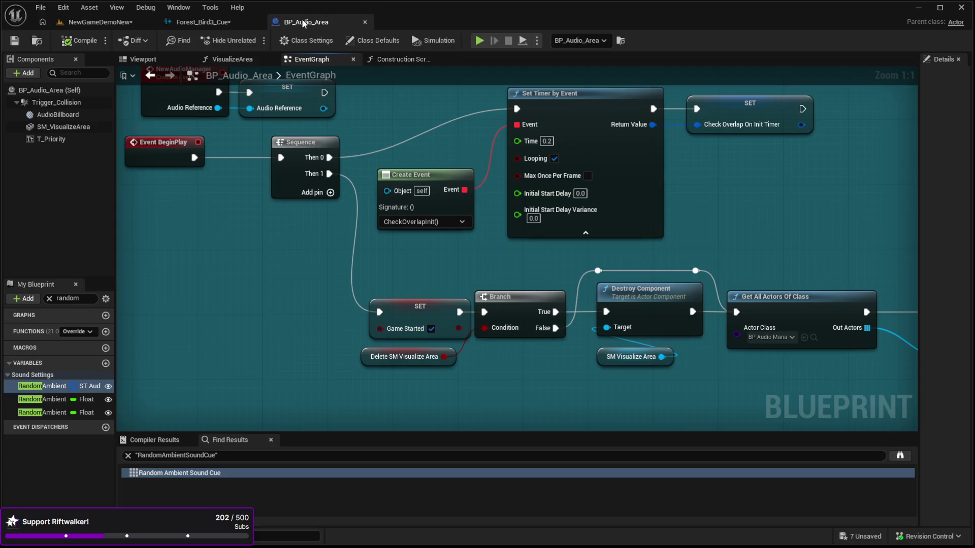
left_click(100, 22)
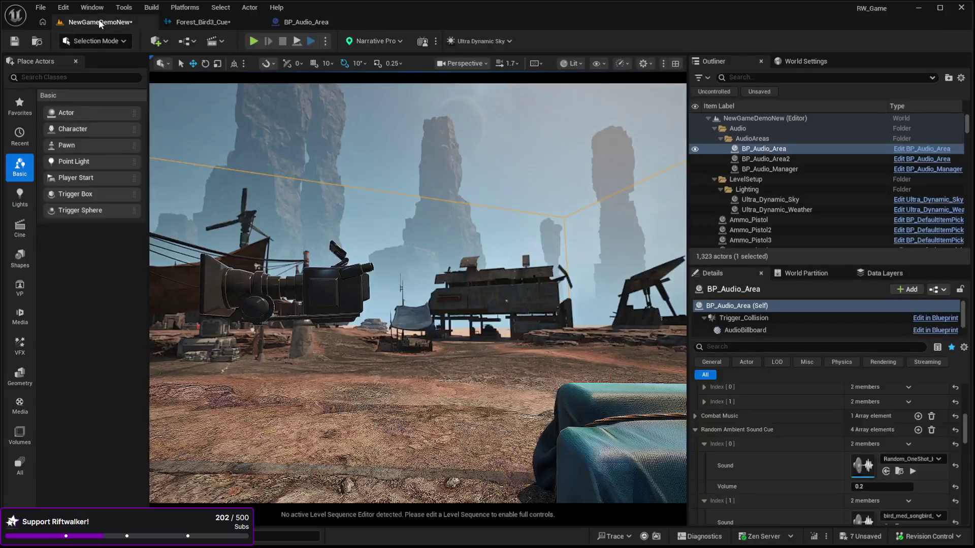
Step: Select BP_Audio_Manager in the level and set Max Concurrent Ambient Sounds to 50
left_click(769, 169)
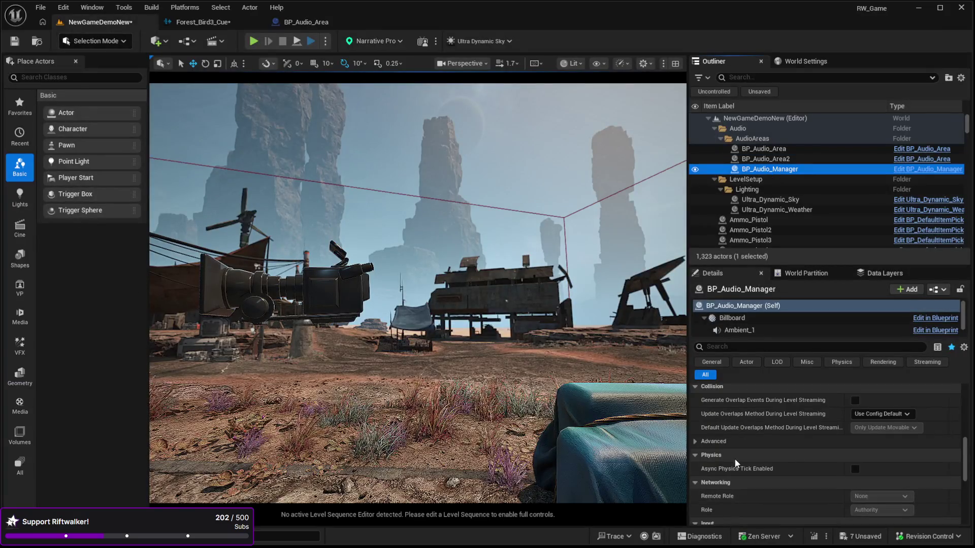
left_click_drag(714, 270, 714, 131)
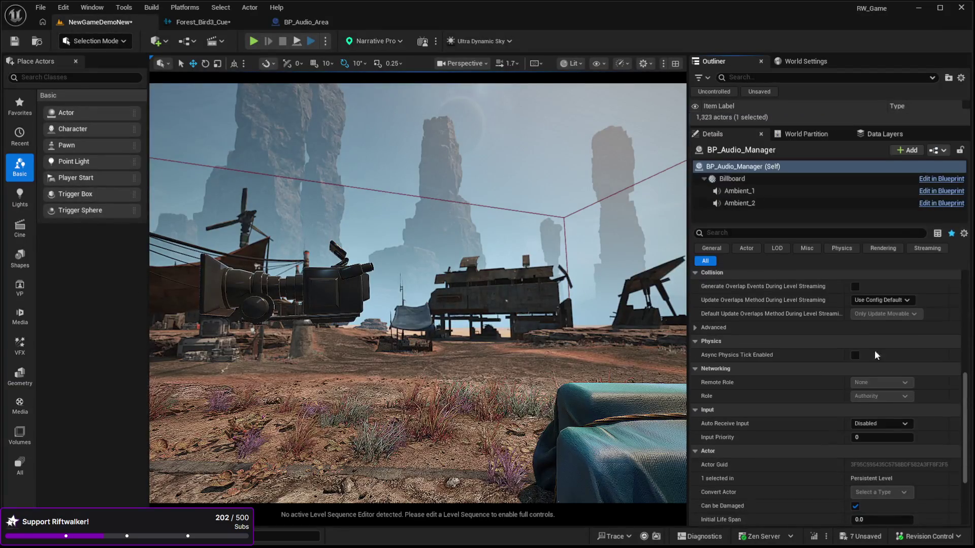
mouse_move(966, 409)
left_mouse_down()
mouse_move(962, 285)
mouse_move(960, 294)
left_mouse_up()
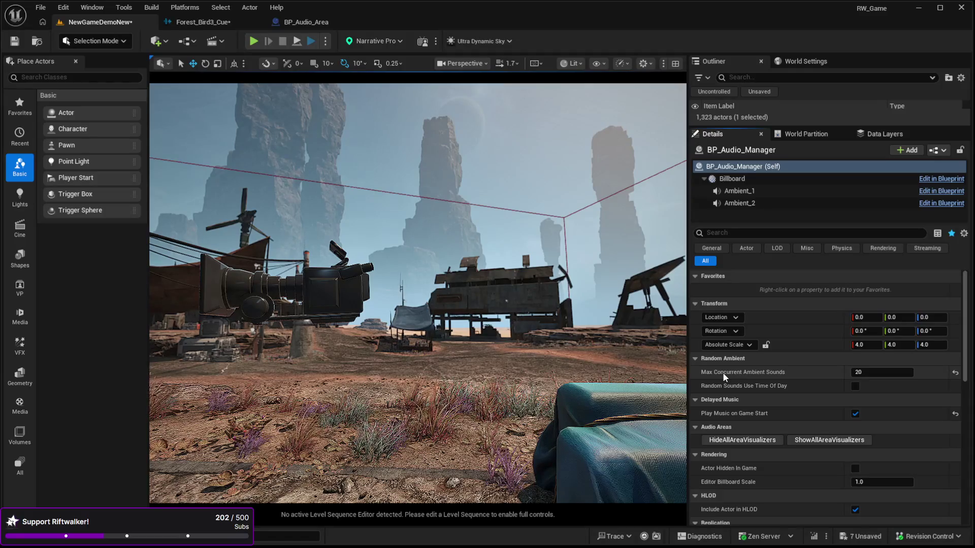
left_click(868, 372)
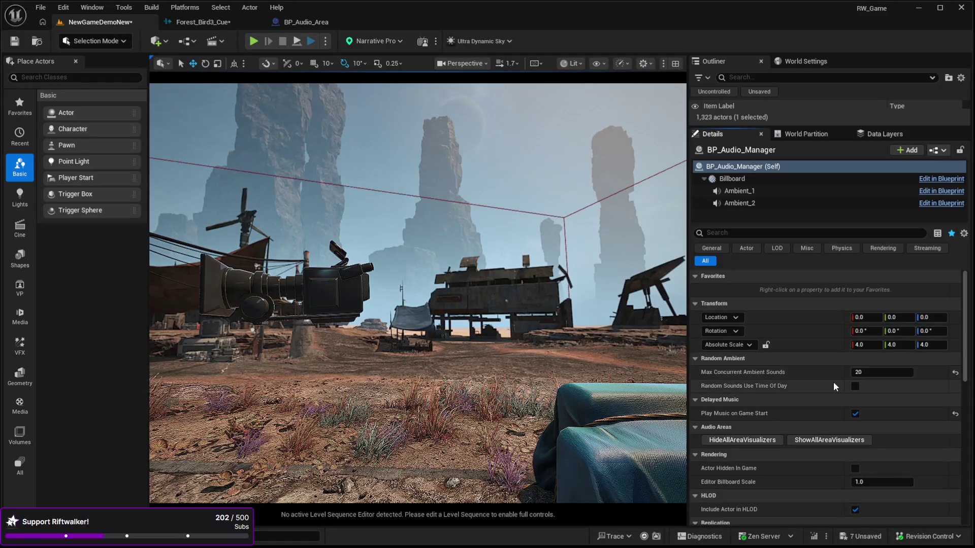
type("50")
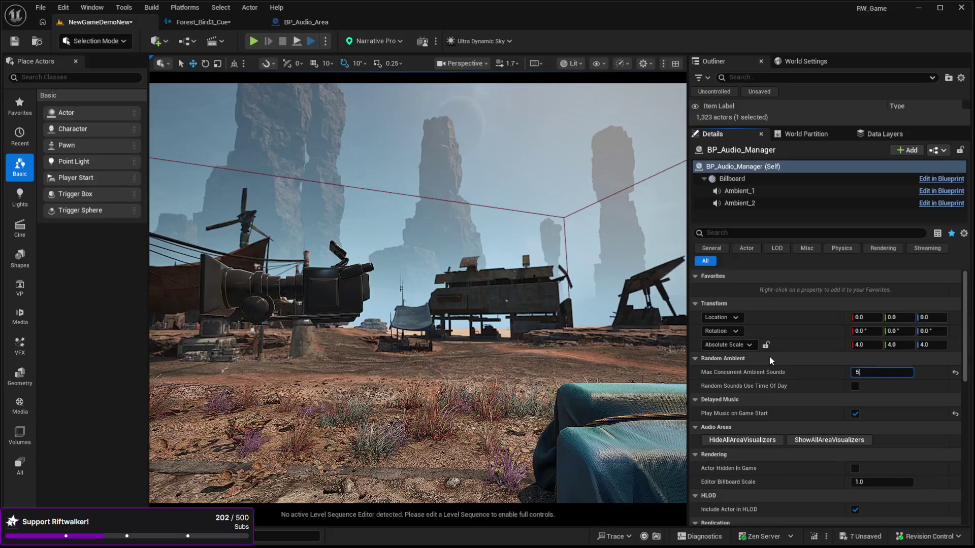
Step: Enable time-of-day random ambient sounds and launch a play-test
left_click_drag(427, 363, 450, 302)
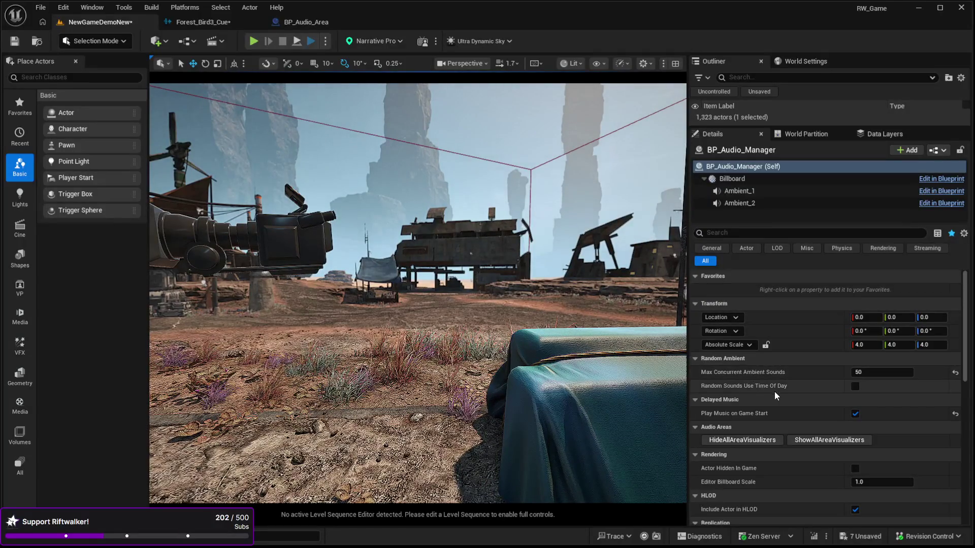
left_click(854, 387)
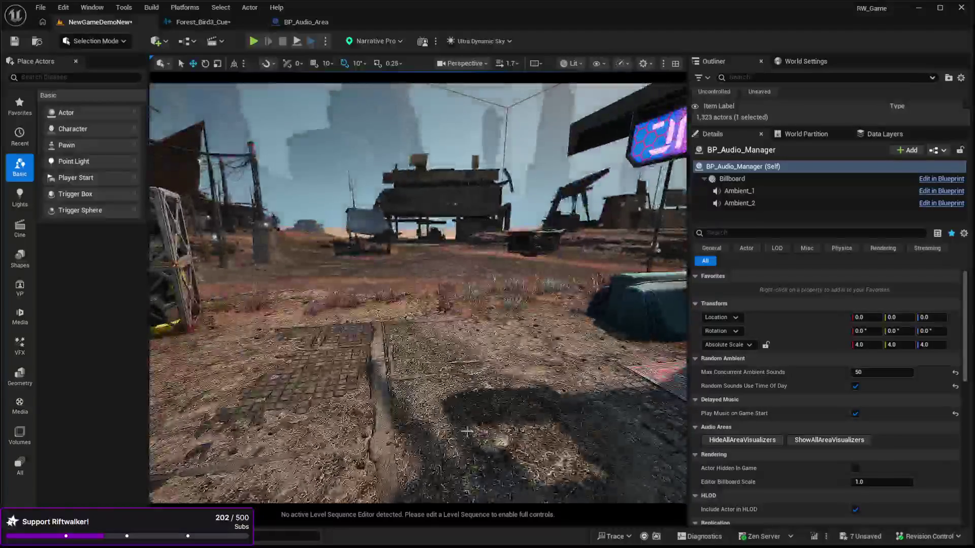
left_click(477, 412)
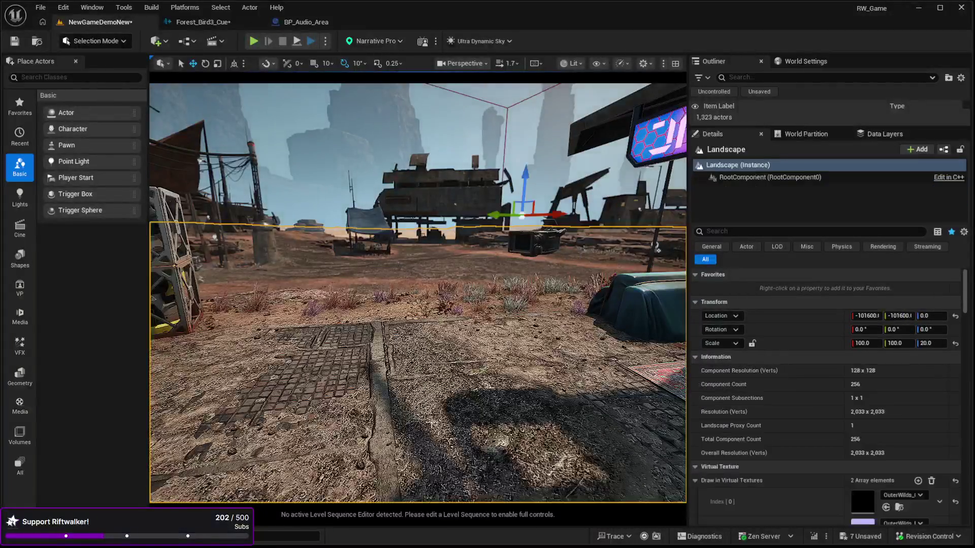
key("alt+p")
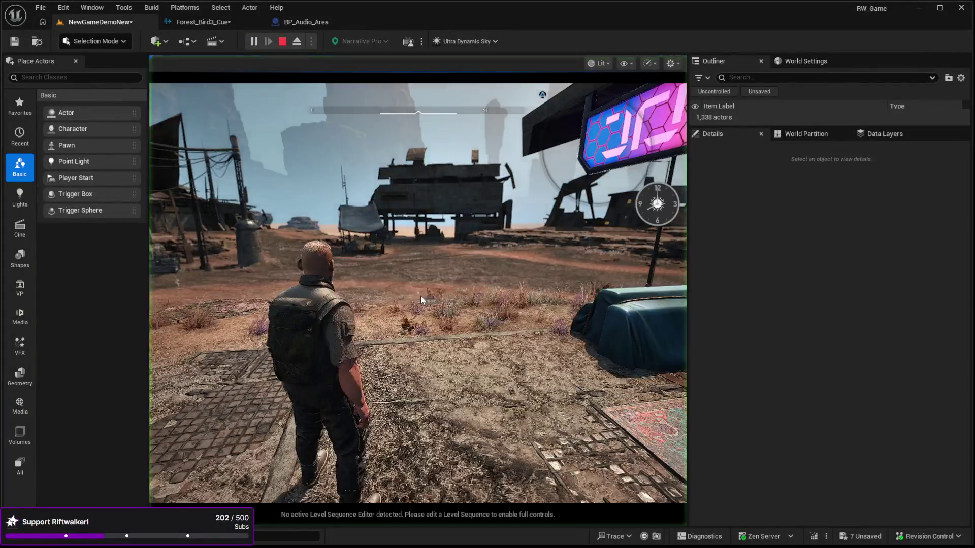
Step: Walk the character forward with W, then stop the play-test with Esc
key("w")
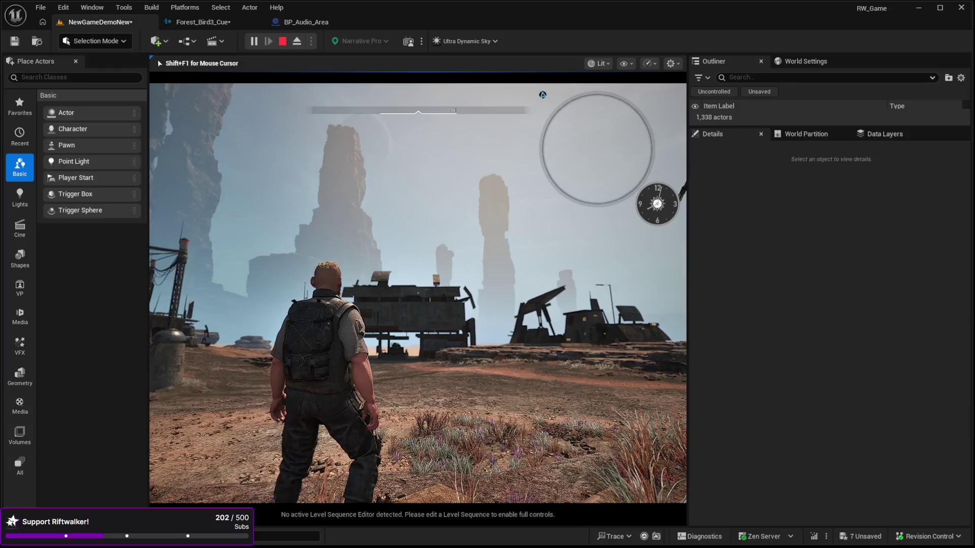
key("Escape")
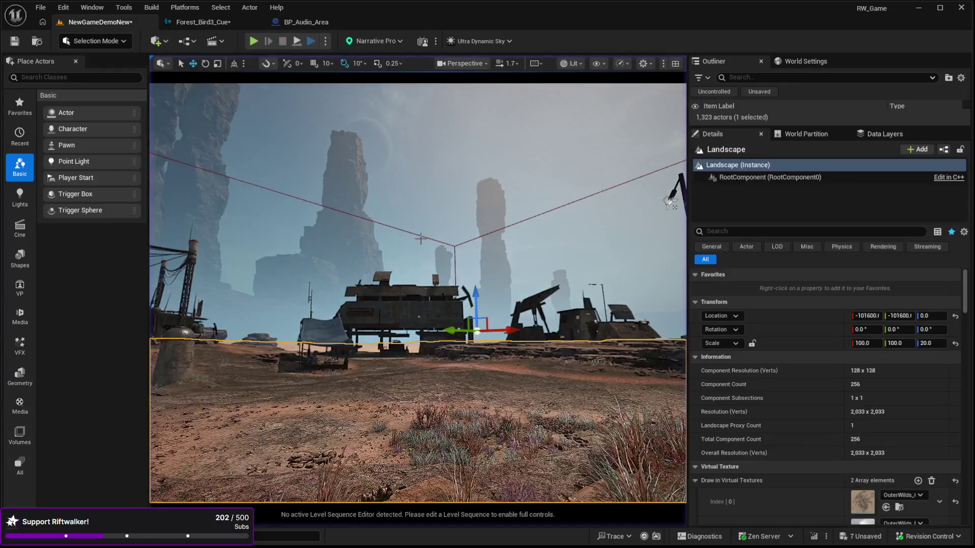
Step: Select the BP_Audio_Manager actor in the Outliner and open its Blueprint with Ctrl+E
left_click(277, 26)
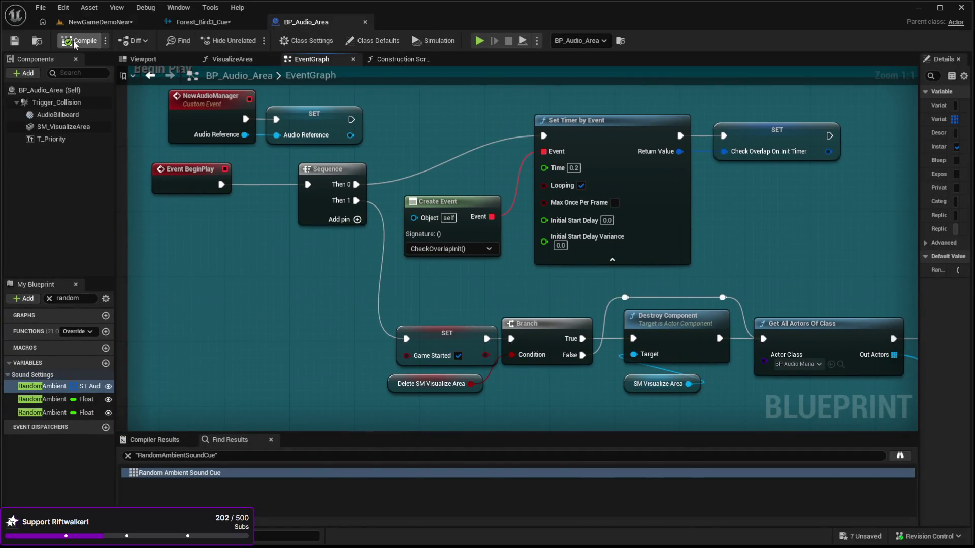
left_click(100, 22)
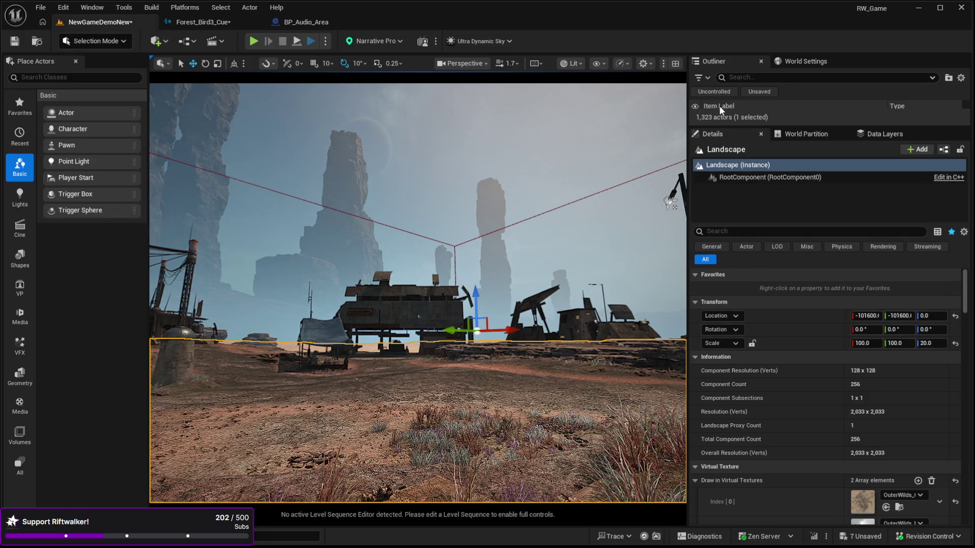
left_click_drag(712, 129, 781, 290)
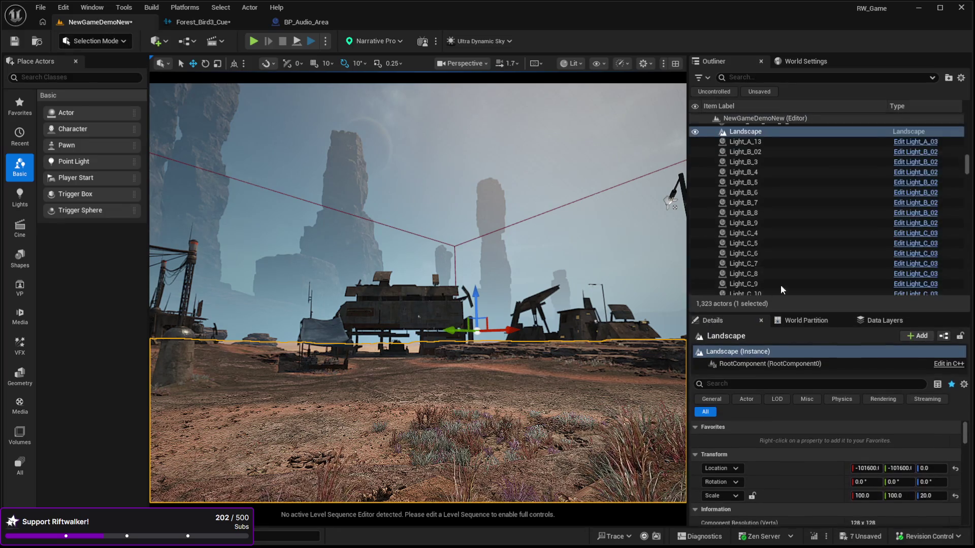
left_click_drag(967, 178, 967, 122)
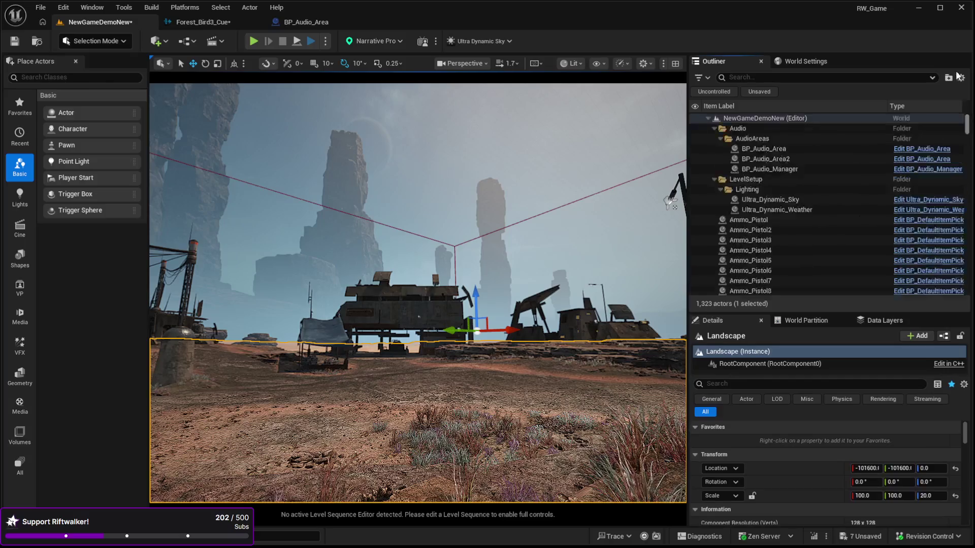
left_click(771, 169)
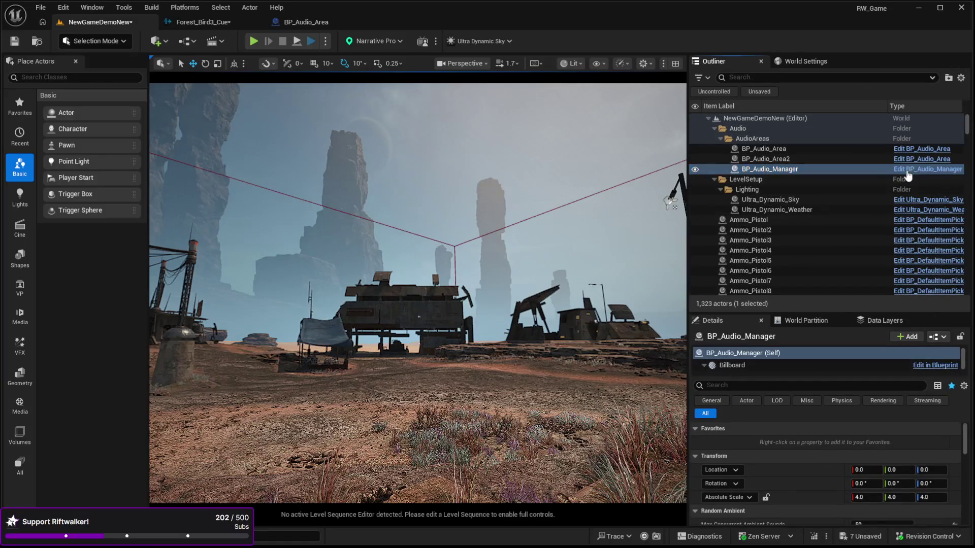
key("ctrl+e")
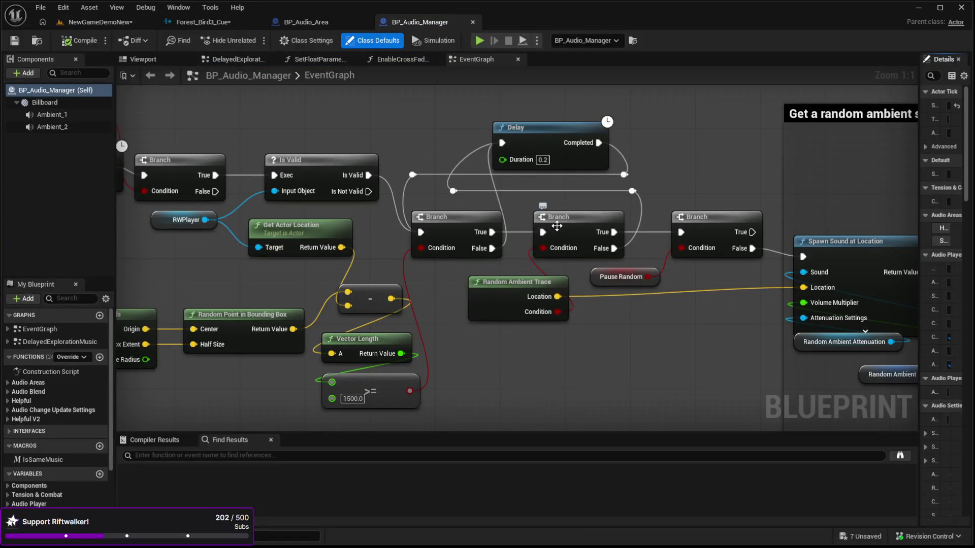
Step: Pan across the Random Sounds in area, Begin Play and Switch music blocks of the EventGraph
mouse_move(318, 130)
left_mouse_down()
mouse_move(237, 115)
mouse_move(281, 167)
mouse_move(231, 232)
mouse_move(426, 95)
left_mouse_up()
scroll(232, 218, "down", 4)
scroll(231, 218, "up", 4)
left_click_drag(254, 321, 237, 181)
mouse_move(349, 236)
left_mouse_down()
mouse_move(255, 300)
mouse_move(487, 249)
mouse_move(475, 242)
left_mouse_up()
scroll(474, 242, "down", 4)
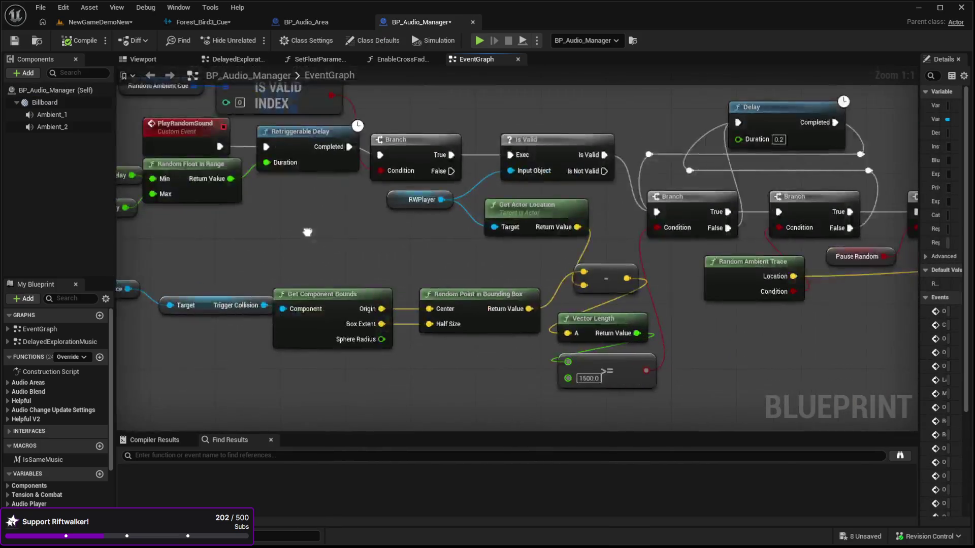
scroll(439, 273, "down", 1)
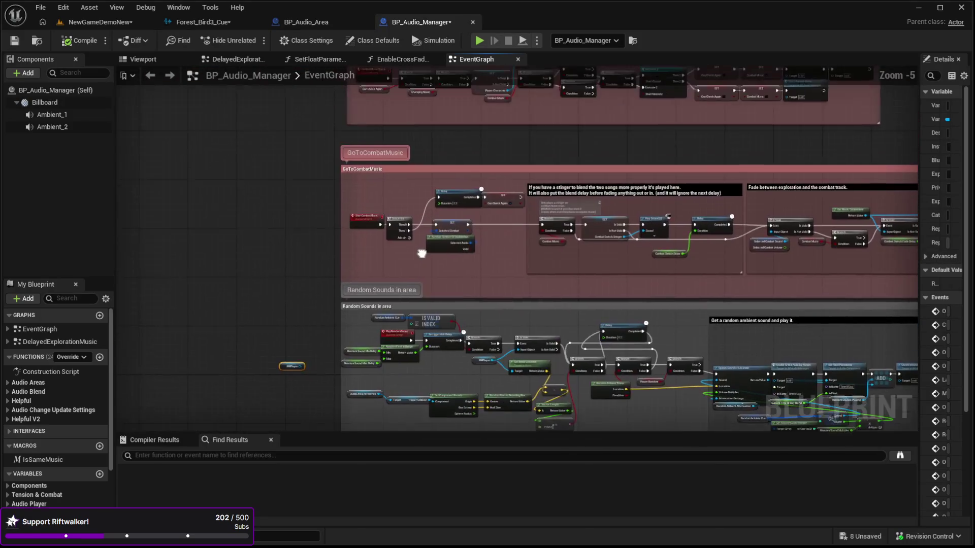
mouse_move(421, 253)
left_mouse_down()
mouse_move(421, 287)
mouse_move(398, 94)
left_mouse_up()
left_click_drag(315, 319, 315, 167)
mouse_move(318, 277)
left_mouse_down()
mouse_move(313, 132)
mouse_move(293, 72)
left_mouse_up()
left_click_drag(470, 175, 171, 172)
left_click_drag(422, 158, 512, 386)
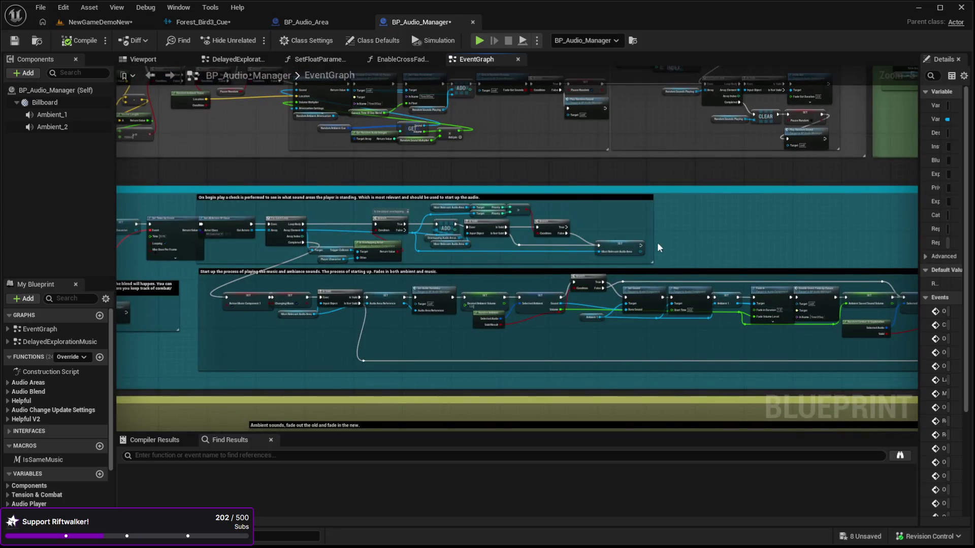
left_click_drag(657, 242, 682, 245)
scroll(391, 188, "up", 6)
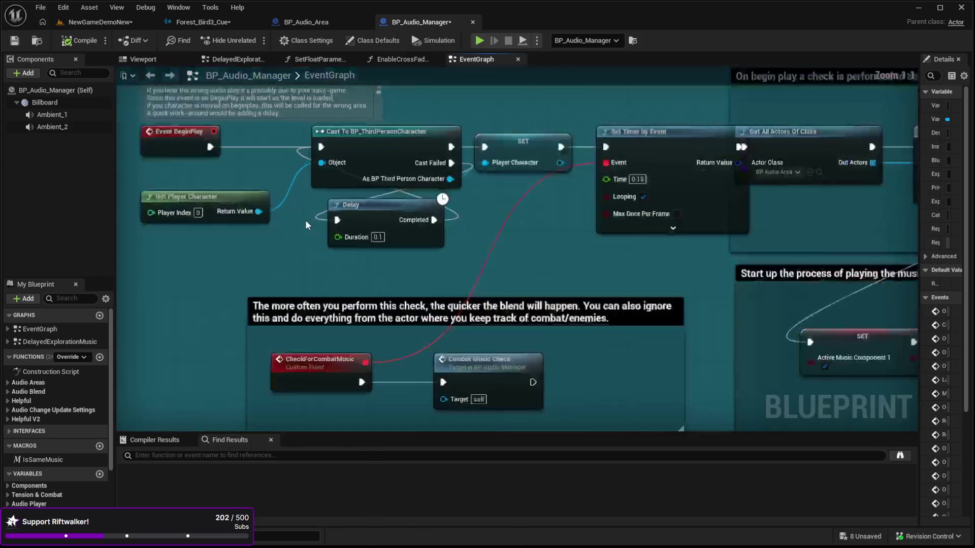
mouse_move(458, 247)
left_mouse_down()
mouse_move(497, 254)
mouse_move(384, 256)
mouse_move(535, 270)
mouse_move(508, 348)
left_mouse_up()
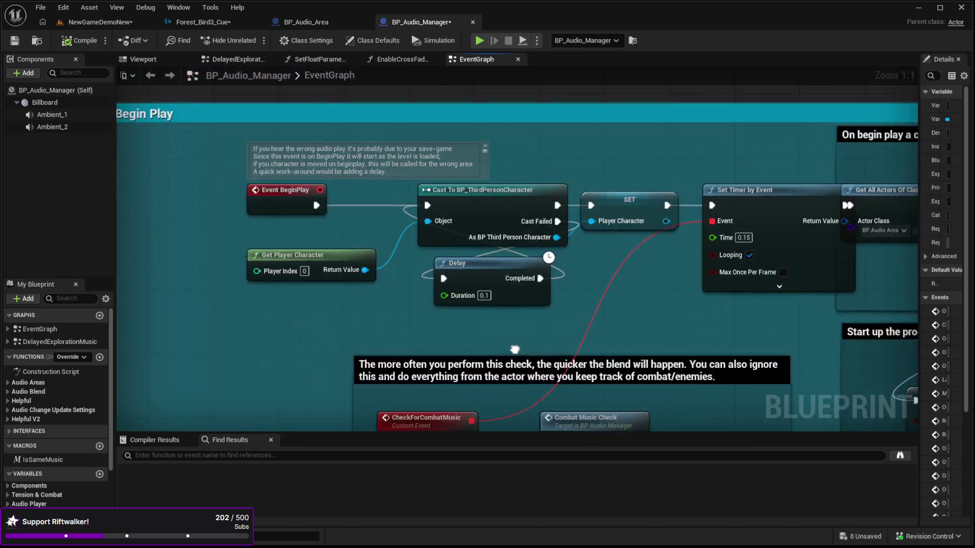
Step: Survey the CheckForCombatMusic, stinger and ambient sound sections across the whole graph
left_click_drag(246, 346, 385, 338)
scroll(509, 336, "down", 1)
mouse_move(509, 336)
left_mouse_down()
mouse_move(584, 259)
mouse_move(584, 205)
mouse_move(394, 213)
left_mouse_up()
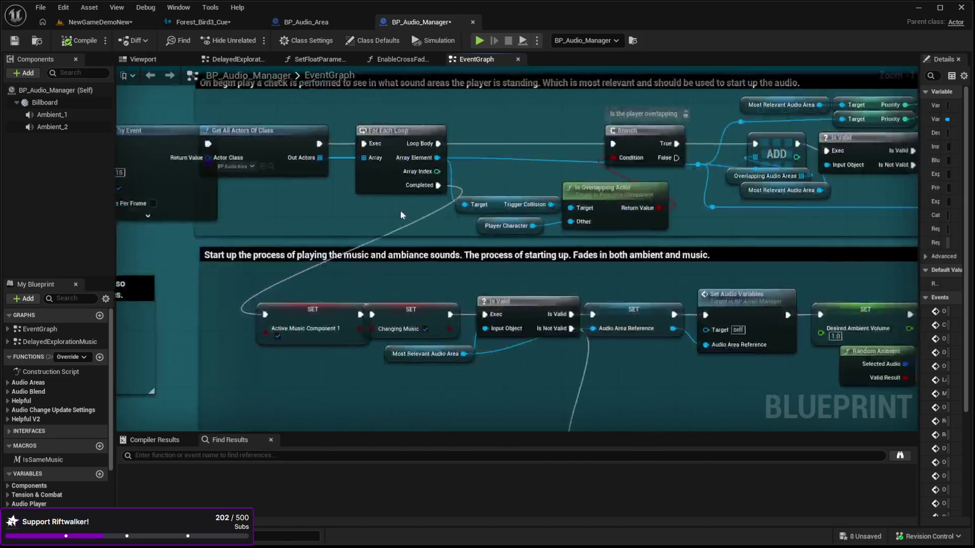
left_click_drag(660, 208, 551, 209)
left_click_drag(913, 191, 512, 184)
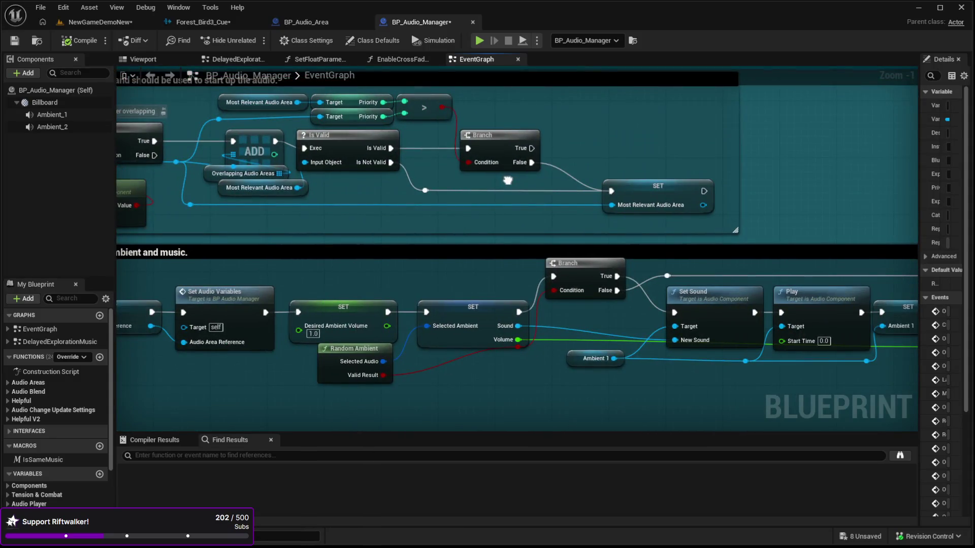
left_click_drag(122, 168, 574, 189)
left_click_drag(147, 152, 528, 246)
left_click_drag(221, 248, 526, 183)
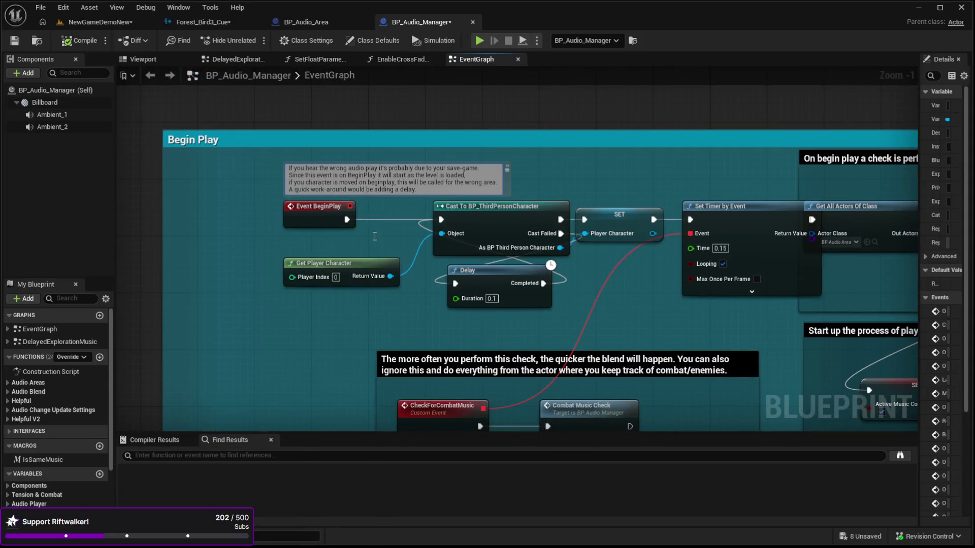
scroll(181, 267, "down", 2)
mouse_move(271, 328)
left_mouse_down()
mouse_move(311, 402)
mouse_move(374, 202)
mouse_move(177, 165)
mouse_move(450, 157)
mouse_move(437, 185)
mouse_move(460, 201)
left_mouse_up()
scroll(272, 215, "down", 1)
scroll(460, 205, "up", 4)
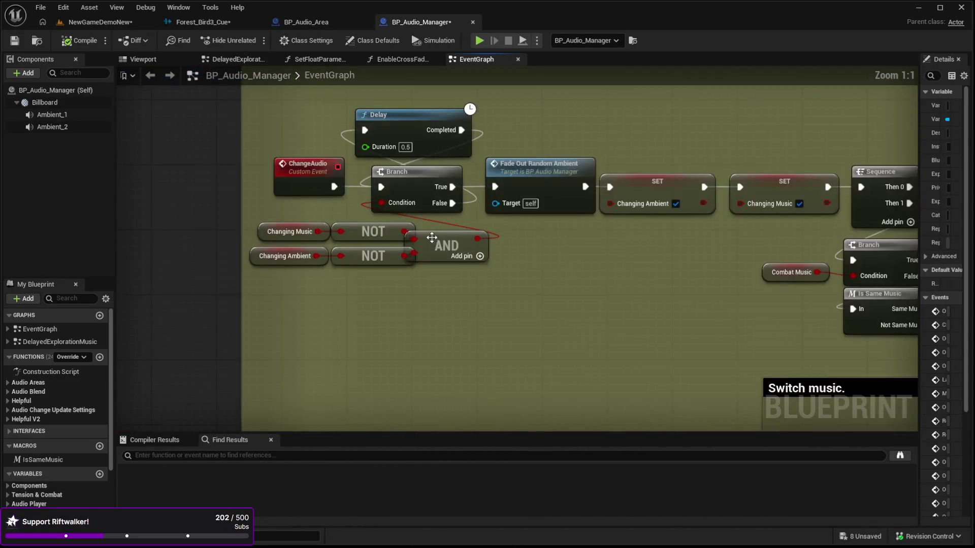
mouse_move(432, 238)
left_mouse_down()
mouse_move(492, 309)
mouse_move(306, 204)
mouse_move(248, 330)
mouse_move(371, 309)
mouse_move(153, 396)
mouse_move(302, 296)
mouse_move(630, 337)
left_mouse_up()
scroll(630, 336, "down", 10)
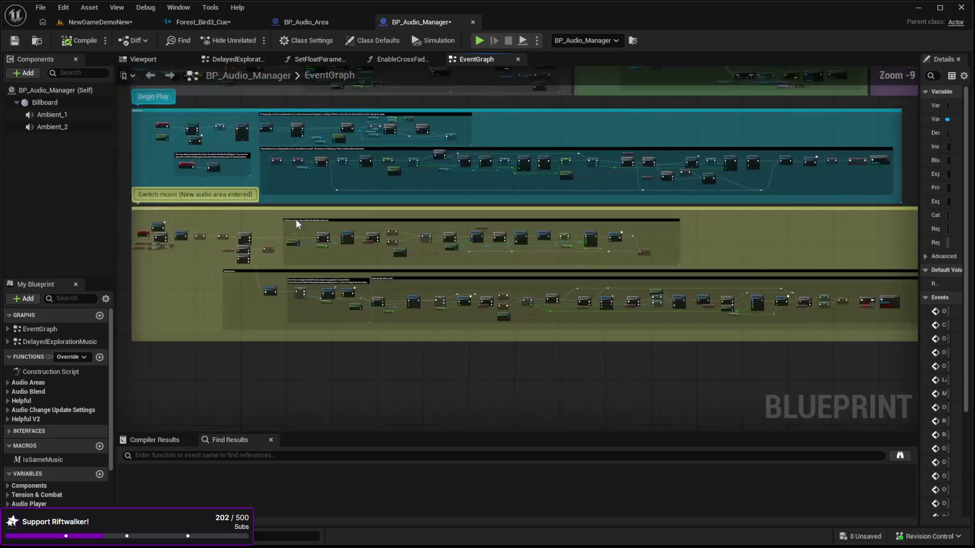
left_click_drag(296, 218, 404, 300)
scroll(395, 343, "up", 5)
mouse_move(427, 213)
left_mouse_down()
mouse_move(422, 202)
mouse_move(435, 240)
mouse_move(455, 185)
left_mouse_up()
scroll(455, 186, "up", 4)
mouse_move(469, 223)
left_mouse_down()
mouse_move(464, 213)
mouse_move(481, 246)
mouse_move(573, 269)
mouse_move(446, 266)
mouse_move(520, 289)
mouse_move(472, 282)
mouse_move(510, 322)
mouse_move(425, 309)
mouse_move(524, 298)
left_mouse_up()
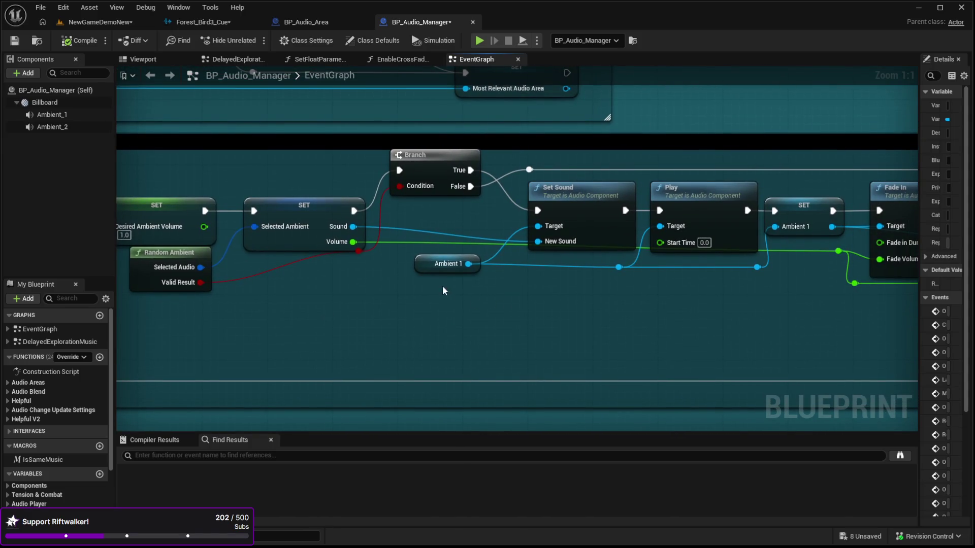
Step: Follow the ambient and combat soundtrack nodes to Create Sound 2D, ending on Event BeginPlay
left_click_drag(430, 260, 430, 301)
left_click_drag(700, 326, 611, 312)
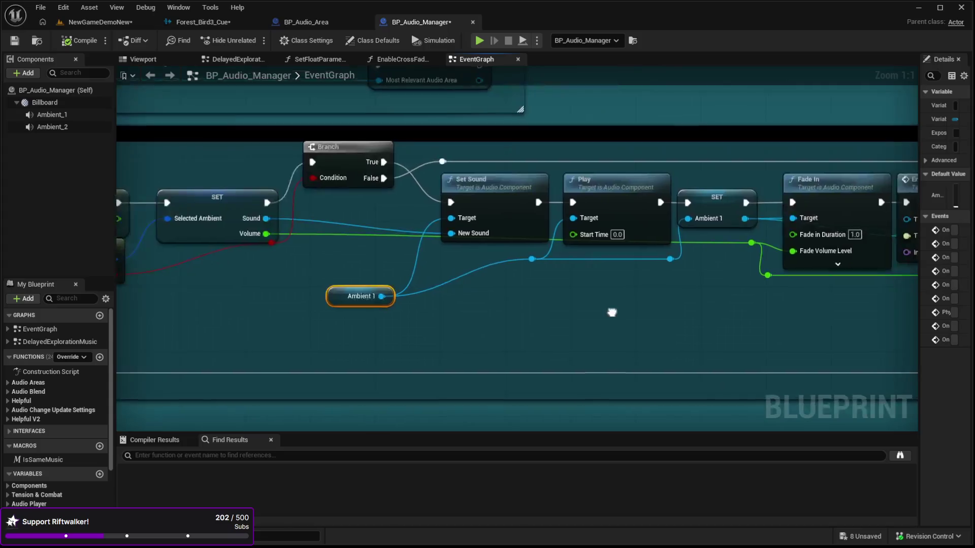
mouse_move(359, 304)
left_mouse_down()
mouse_move(694, 314)
mouse_move(475, 333)
mouse_move(191, 326)
left_mouse_up()
left_click_drag(766, 357, 263, 360)
mouse_move(630, 350)
left_mouse_down()
mouse_move(482, 350)
mouse_move(159, 321)
left_mouse_up()
mouse_move(582, 306)
left_mouse_down()
mouse_move(373, 300)
mouse_move(823, 311)
mouse_move(315, 189)
mouse_move(379, 211)
mouse_move(264, 214)
mouse_move(762, 142)
left_mouse_up()
mouse_move(152, 254)
left_mouse_down()
mouse_move(311, 212)
mouse_move(310, 325)
mouse_move(255, 369)
mouse_move(185, 208)
mouse_move(166, 206)
left_mouse_up()
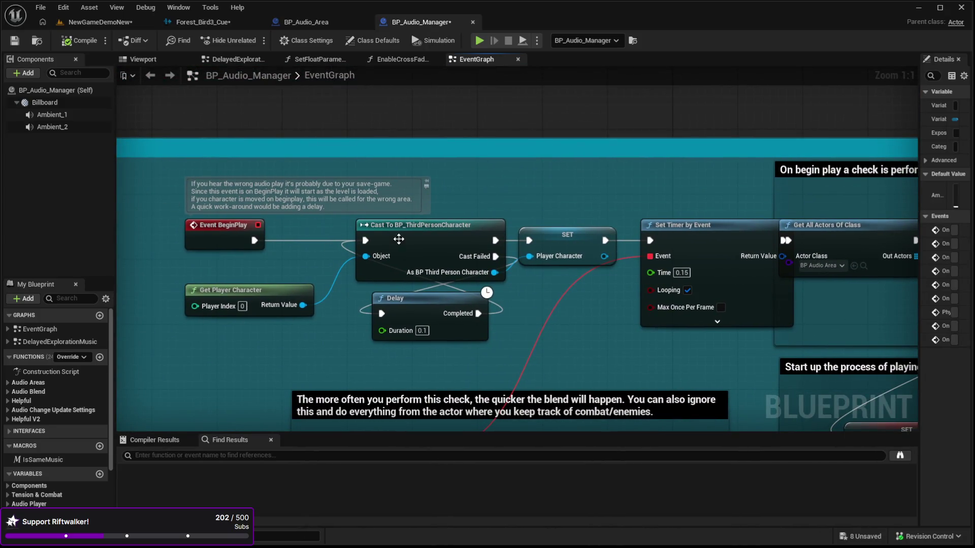
Step: Add a Cast To BP_RW_PlayerCharacter node from Get Player Character's Return Value
left_click(436, 225)
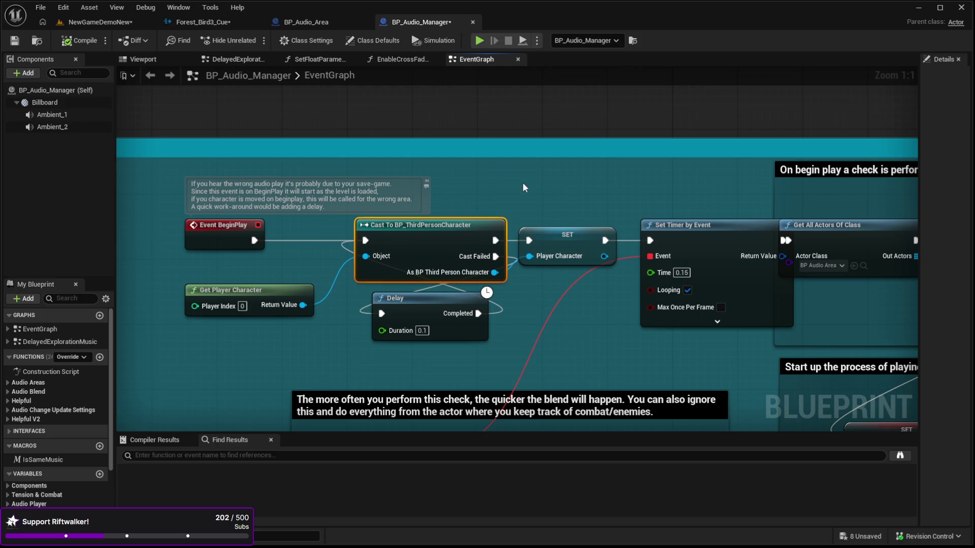
mouse_move(249, 262)
left_mouse_down()
mouse_move(303, 277)
mouse_move(288, 275)
left_mouse_up()
mouse_move(212, 249)
left_mouse_down()
mouse_move(177, 250)
mouse_move(203, 230)
mouse_move(417, 196)
mouse_move(385, 388)
left_mouse_up()
left_click_drag(379, 349, 436, 172)
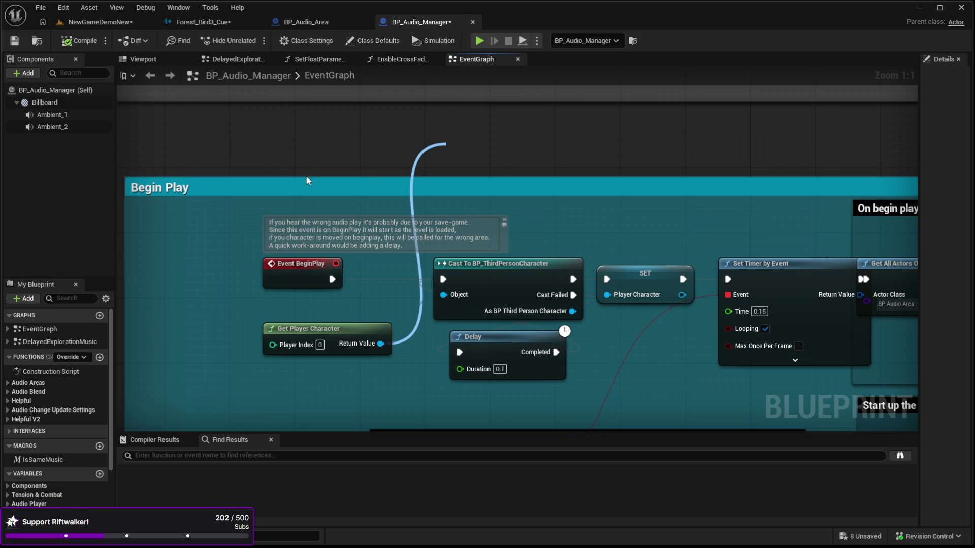
left_click(498, 203)
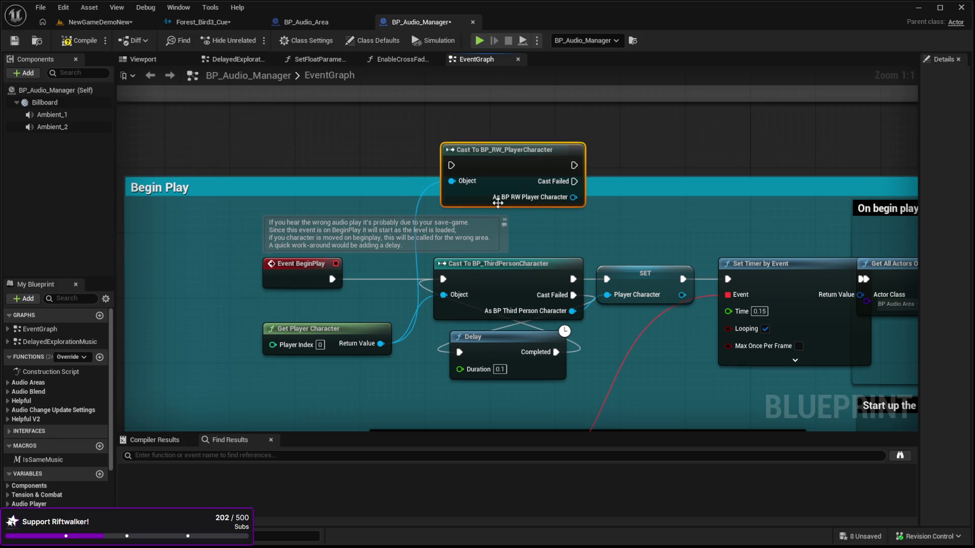
left_click_drag(385, 155, 480, 132)
Step: Rewire the exec, Object and SET pins to the new cast and move the old ThirdPerson cast aside
left_click_drag(599, 128, 599, 144)
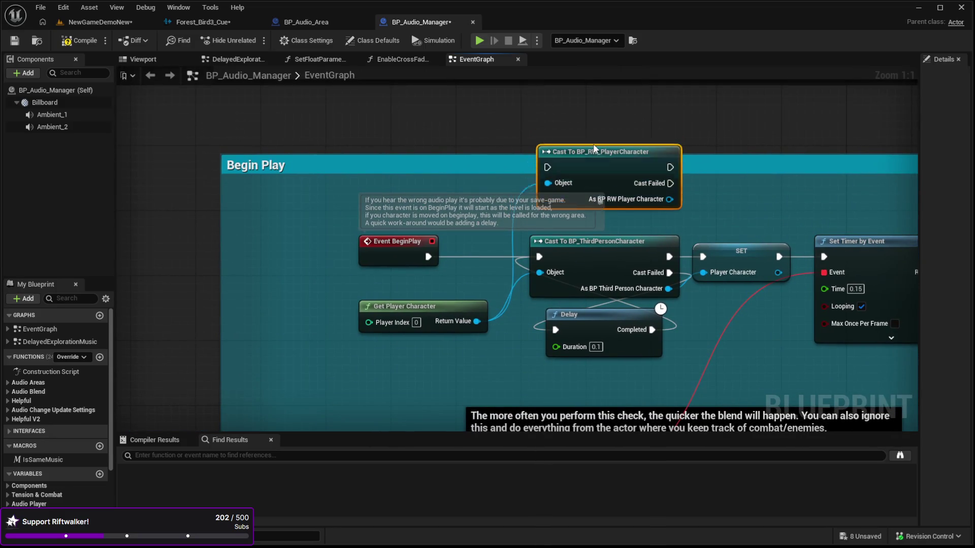
left_click_drag(540, 256, 536, 152)
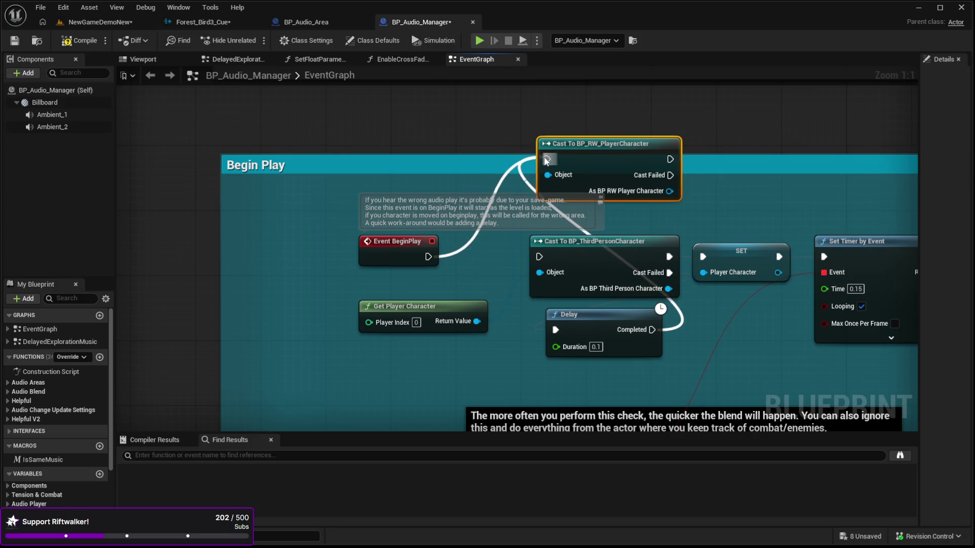
left_click_drag(541, 279, 501, 204)
left_click_drag(542, 177, 547, 175)
mouse_move(561, 226)
left_mouse_down()
mouse_move(481, 203)
mouse_move(378, 200)
left_mouse_up()
left_click_drag(450, 242, 582, 171)
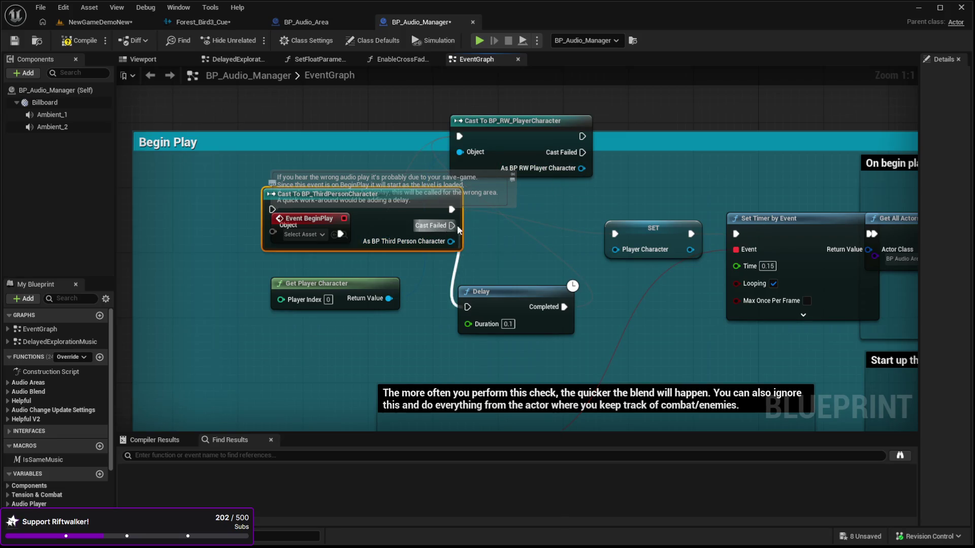
mouse_move(450, 214)
left_mouse_down()
mouse_move(603, 141)
mouse_move(587, 142)
left_mouse_up()
left_click_drag(387, 200, 289, 339)
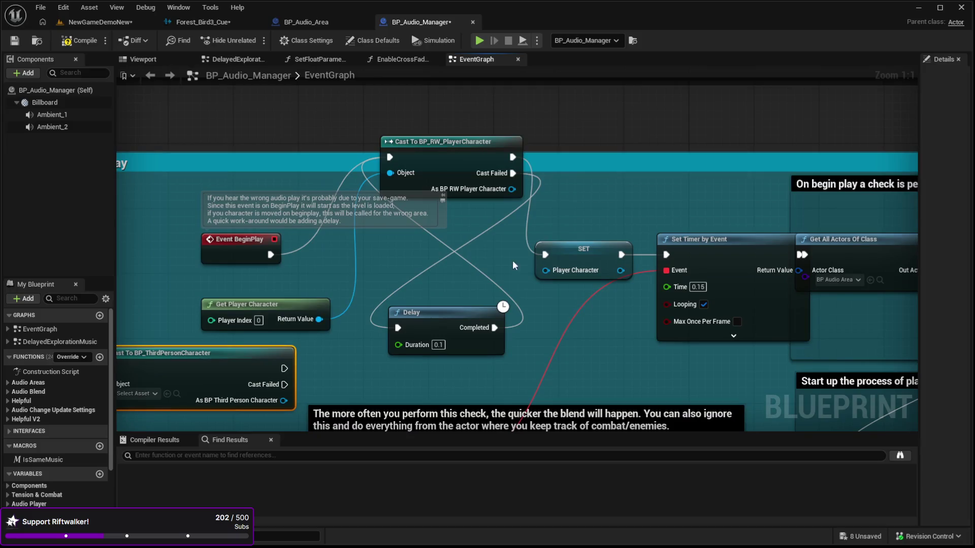
left_click_drag(547, 245, 605, 213)
scroll(50, 464, "down", 5)
type("pla")
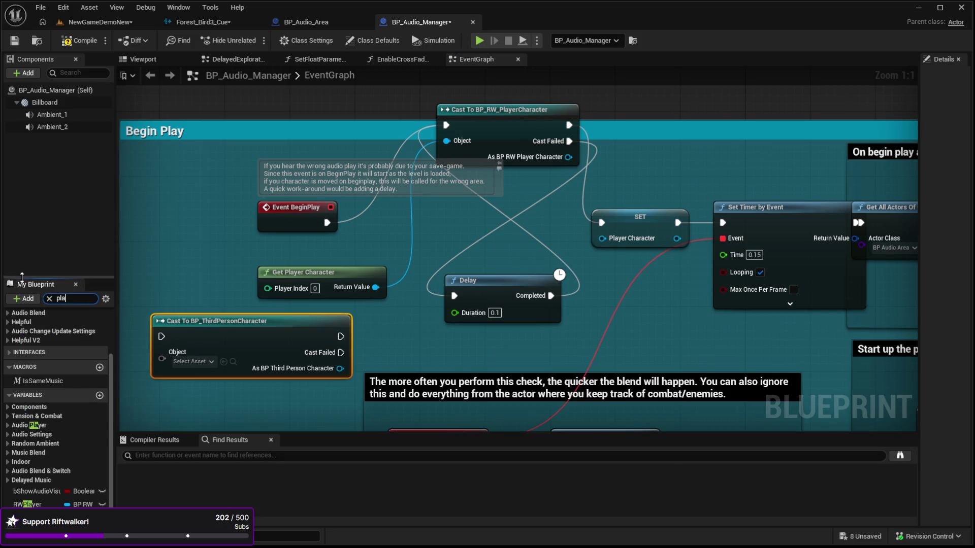
Step: Place a new SET node storing the BP_RW_PlayerCharacter cast result and rearrange the nodes
type("yer")
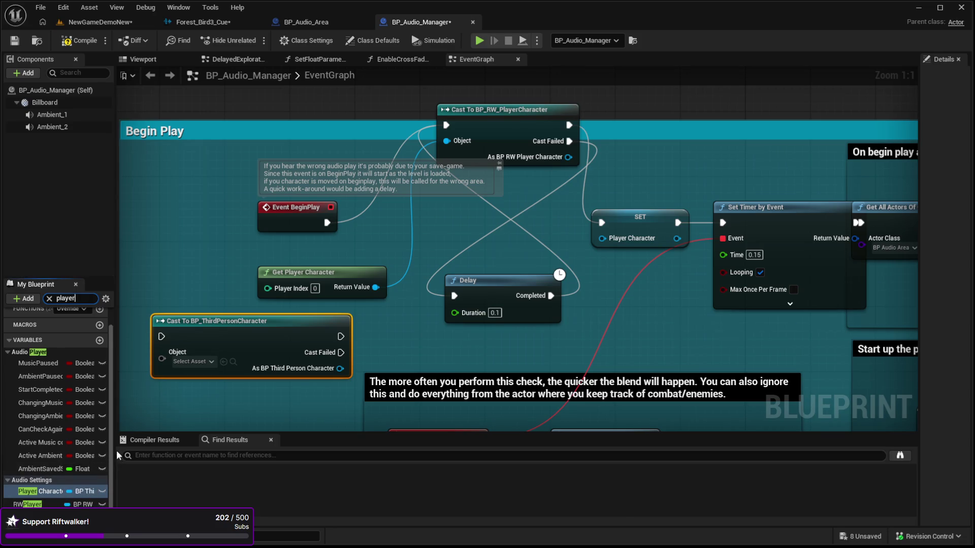
left_click_drag(117, 451, 171, 451)
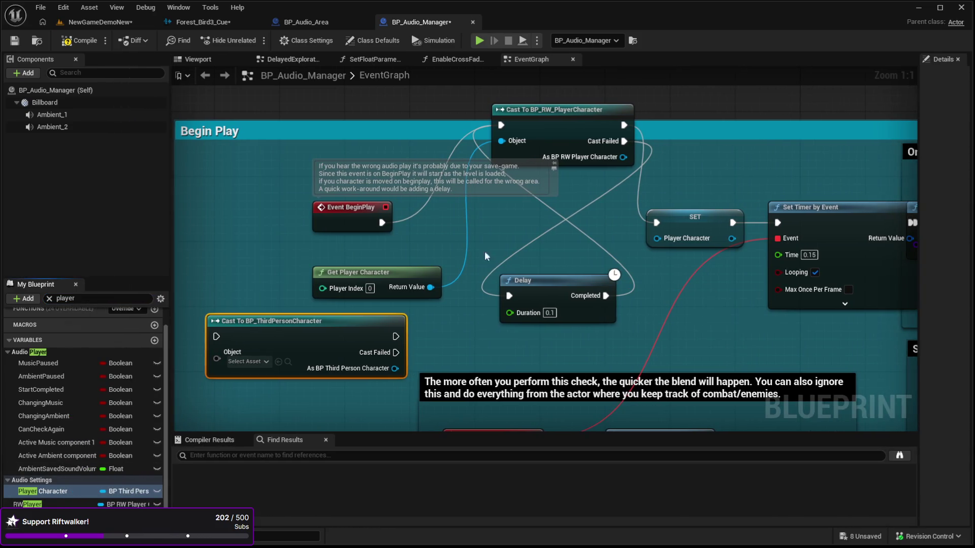
left_click(540, 231)
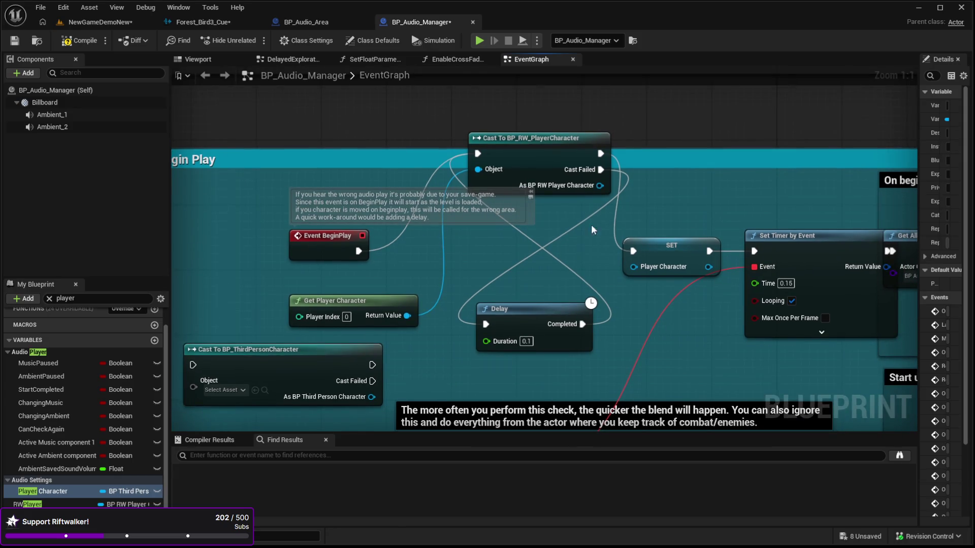
left_click_drag(560, 139, 532, 185)
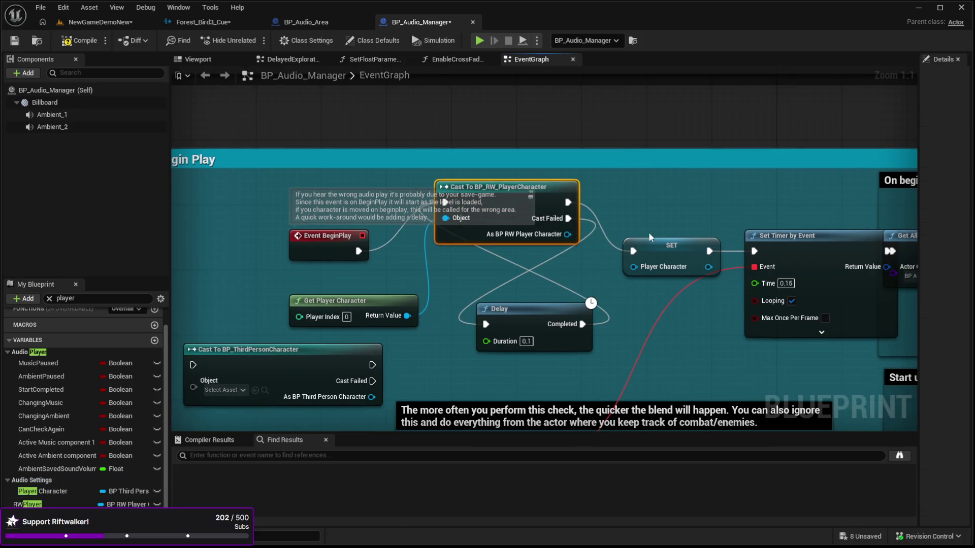
left_click_drag(650, 257, 632, 91)
left_click_drag(617, 188, 629, 225)
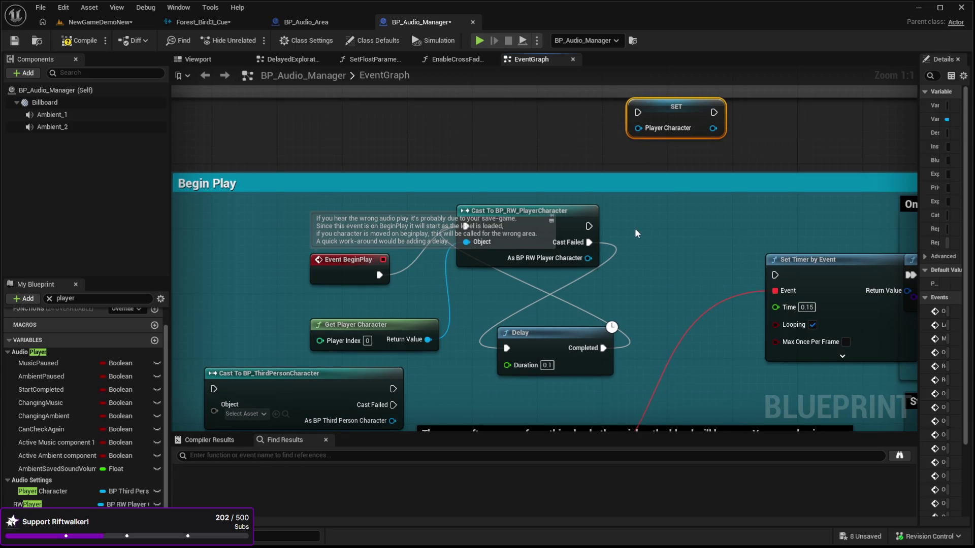
left_click(591, 261)
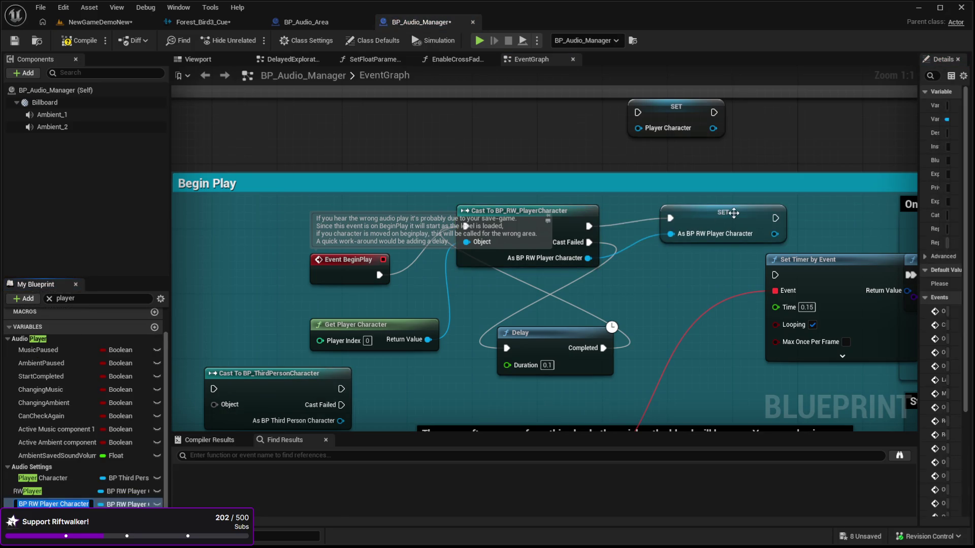
mouse_move(734, 213)
left_mouse_down()
mouse_move(727, 228)
mouse_move(701, 228)
left_mouse_up()
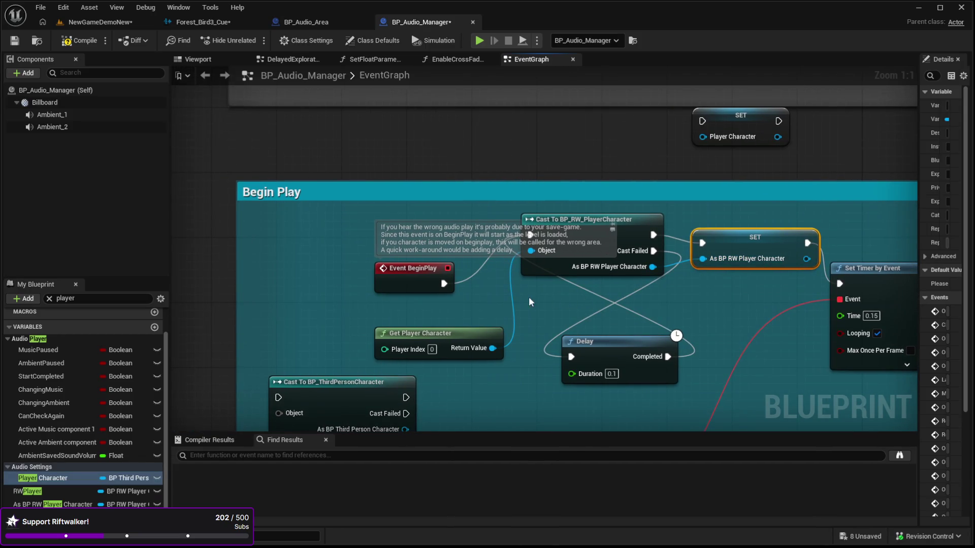
left_click_drag(579, 218, 569, 259)
Step: Delete the unused Cast To BP_ThirdPersonCharacter node, line up the chain and return to the level
left_click(594, 344)
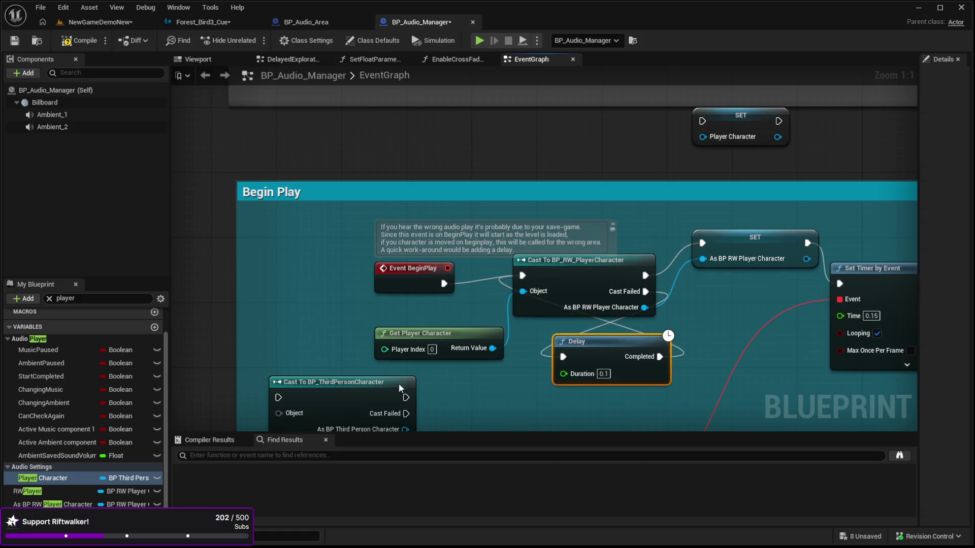
left_click(387, 362)
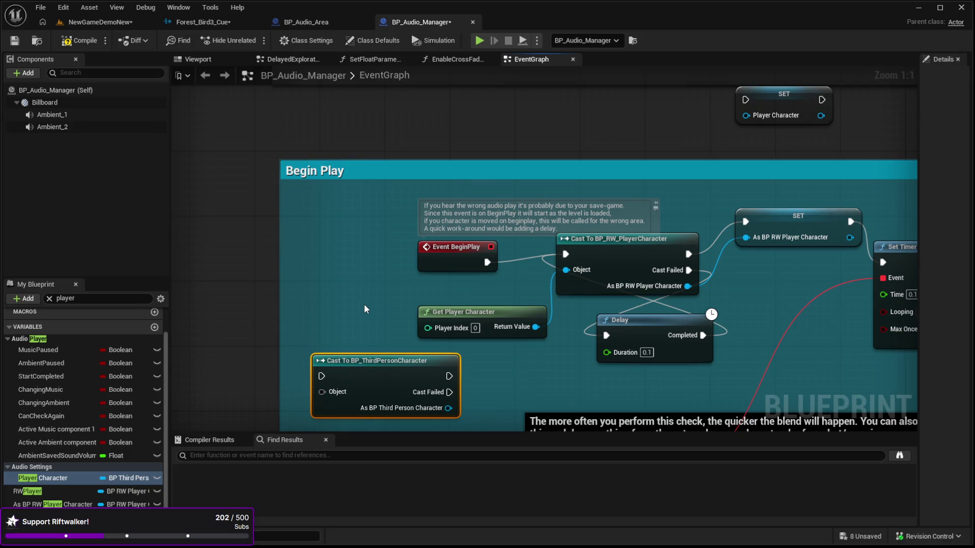
key("Delete")
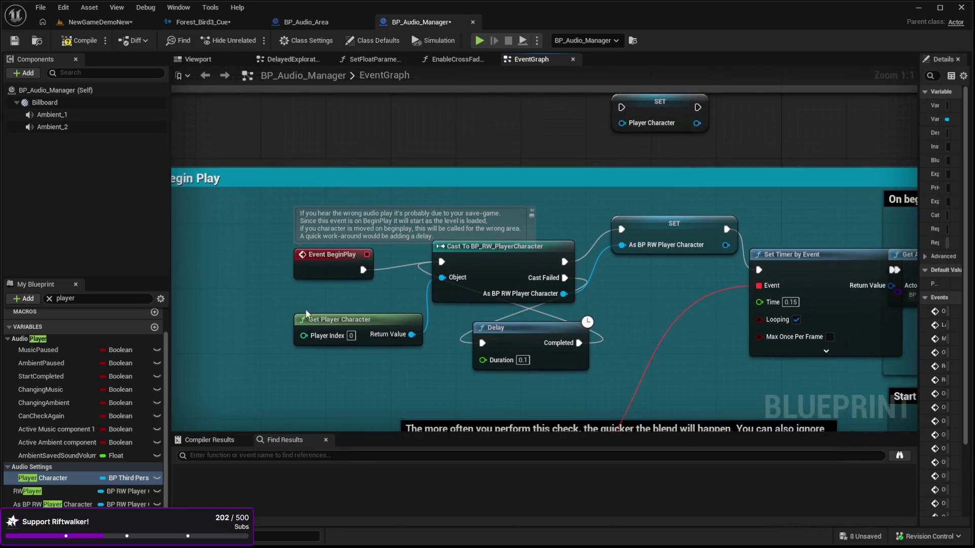
left_click(350, 327)
left_click_drag(495, 273, 406, 276)
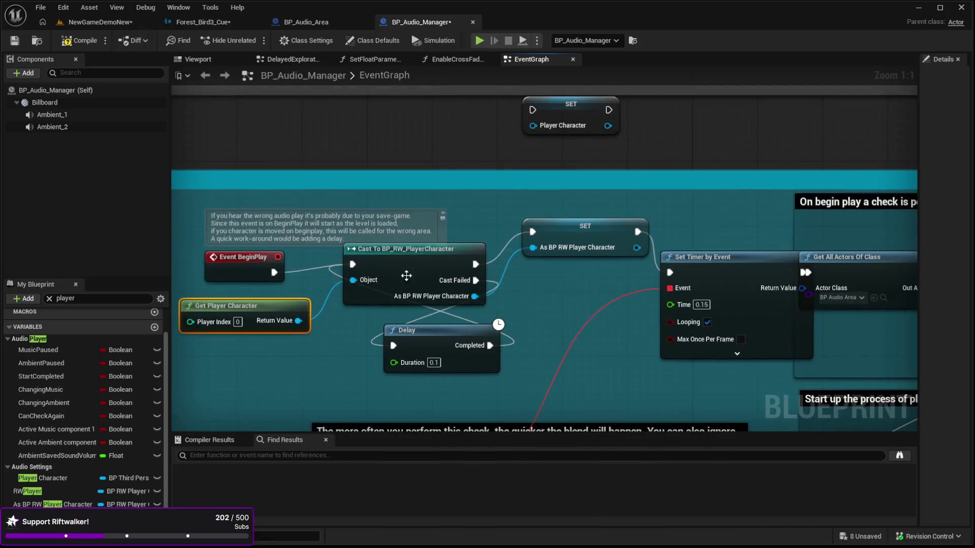
left_click_drag(585, 225, 576, 266)
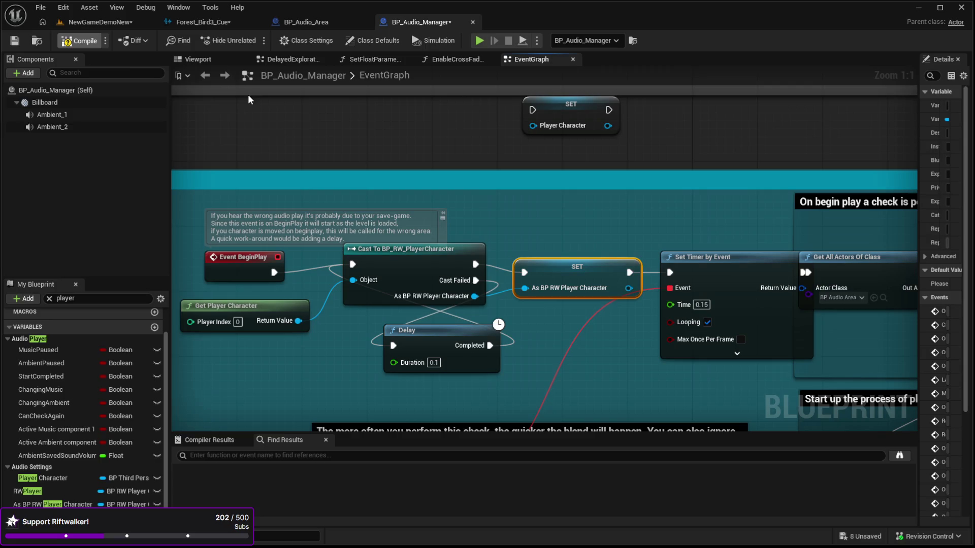
left_click(97, 22)
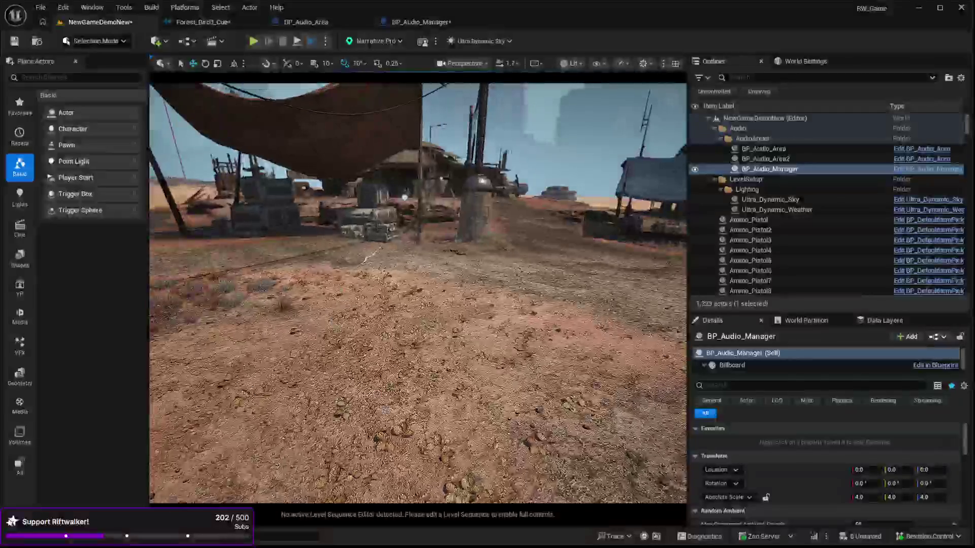
left_click(455, 395)
key("alt+p")
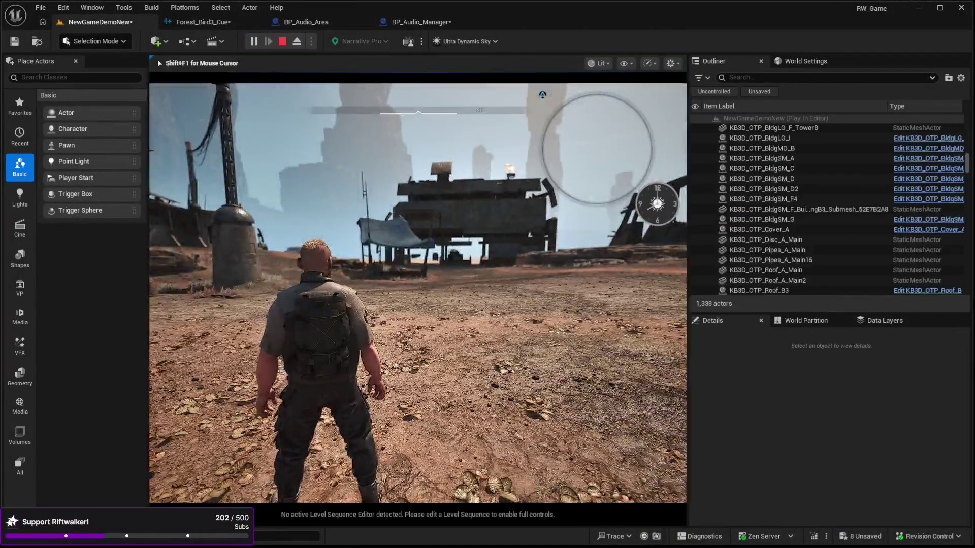
mouse_move(418, 293)
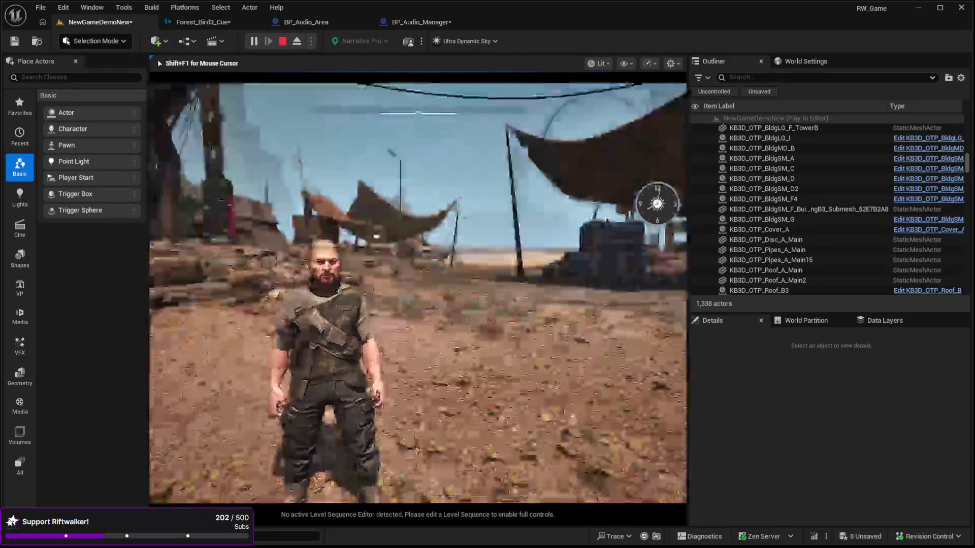
key("w")
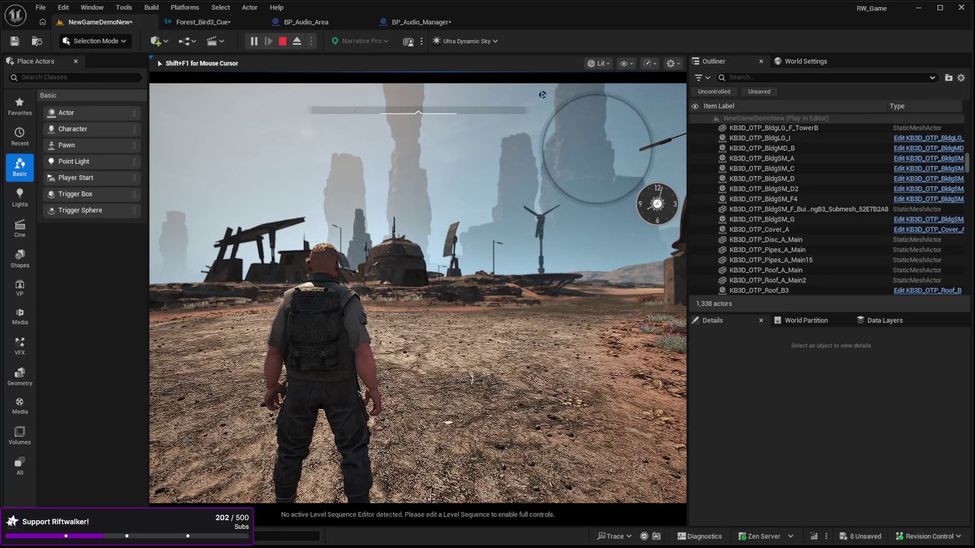
key("Escape")
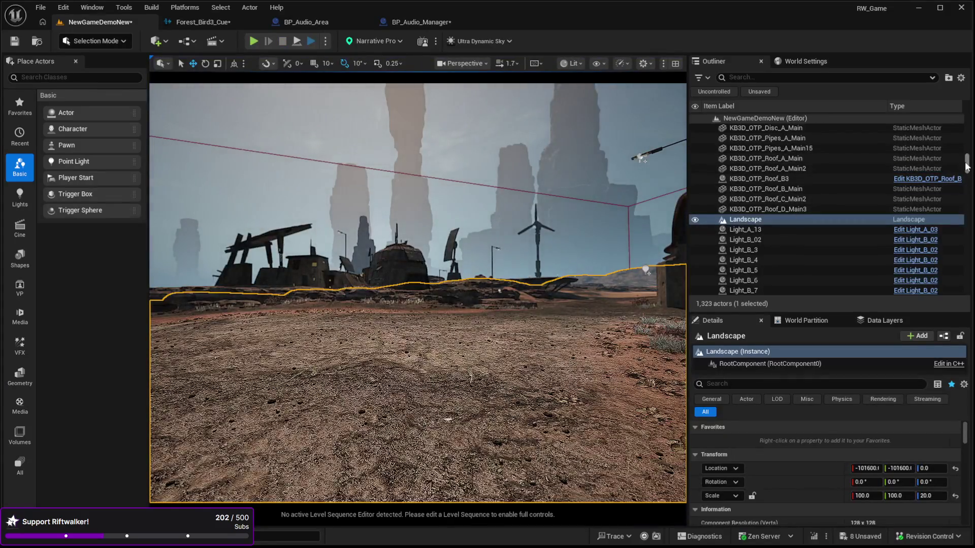
Step: On BP_Audio_Area, set Random Ambient Sound Min Delay to 0.2 and Max Delay to 0.4
left_click_drag(966, 166, 966, 121)
left_click(767, 149)
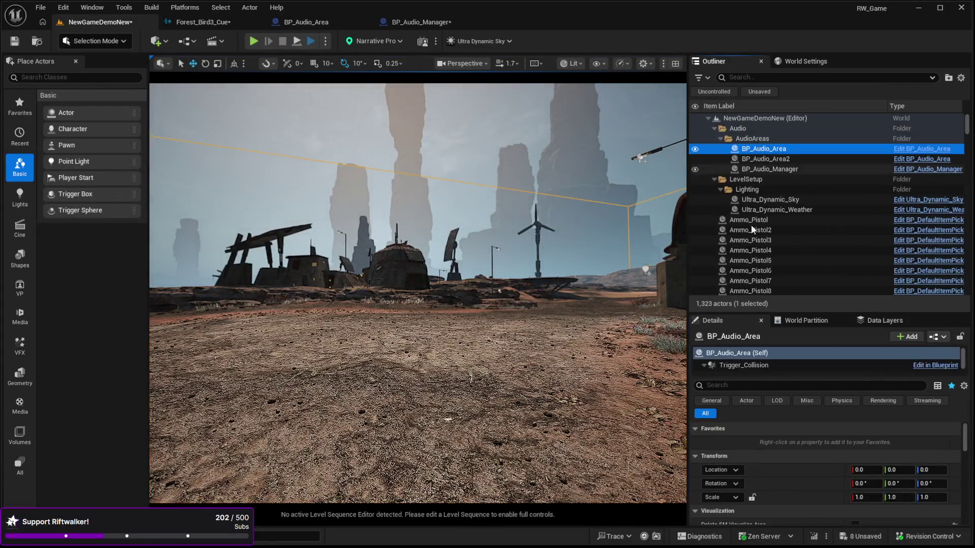
scroll(805, 451, "down", 10)
scroll(811, 459, "up", 5)
scroll(785, 476, "up", 3)
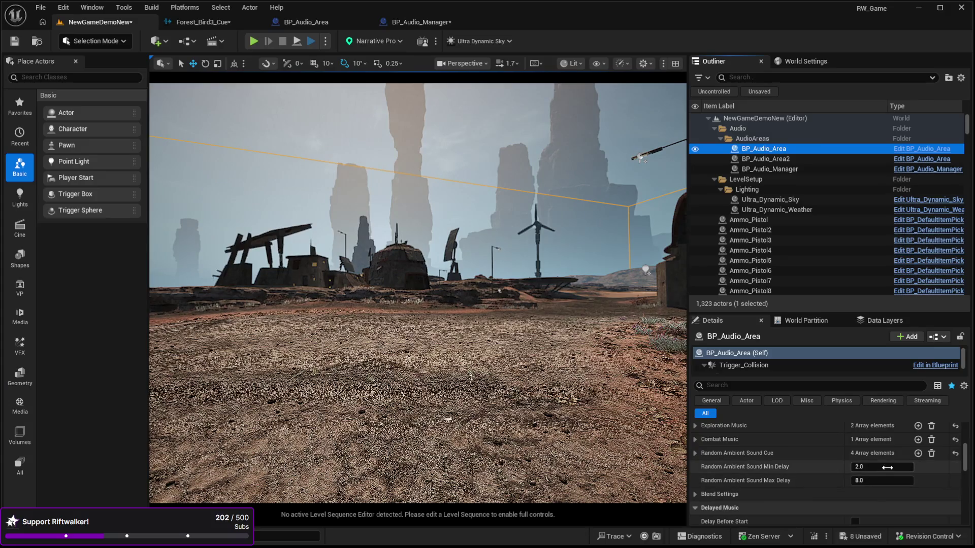
left_click(862, 466)
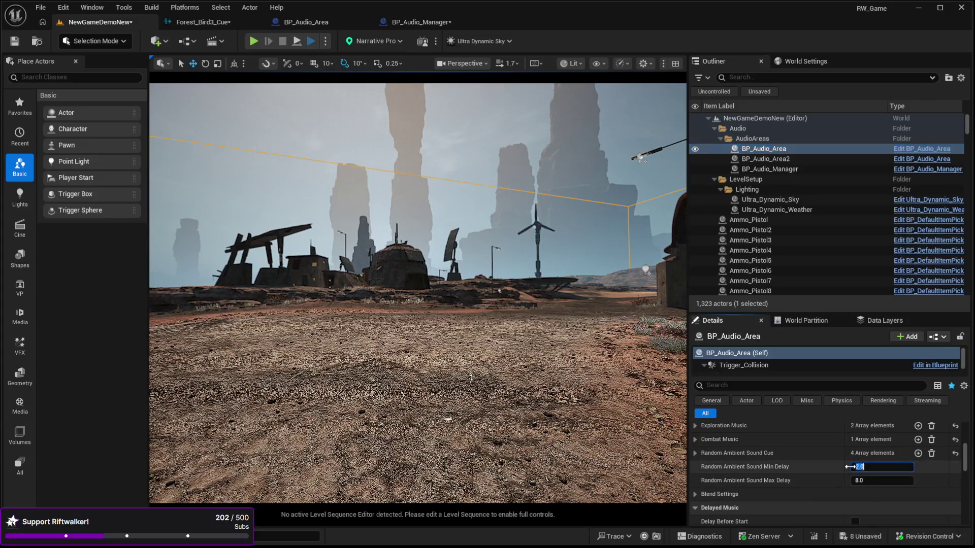
type("0.2")
key("Return")
left_click(884, 479)
type("0.4")
key("Return")
Step: Move the editor camera toward the buildings and start a play-test with Alt+P
left_click_drag(610, 371, 443, 396)
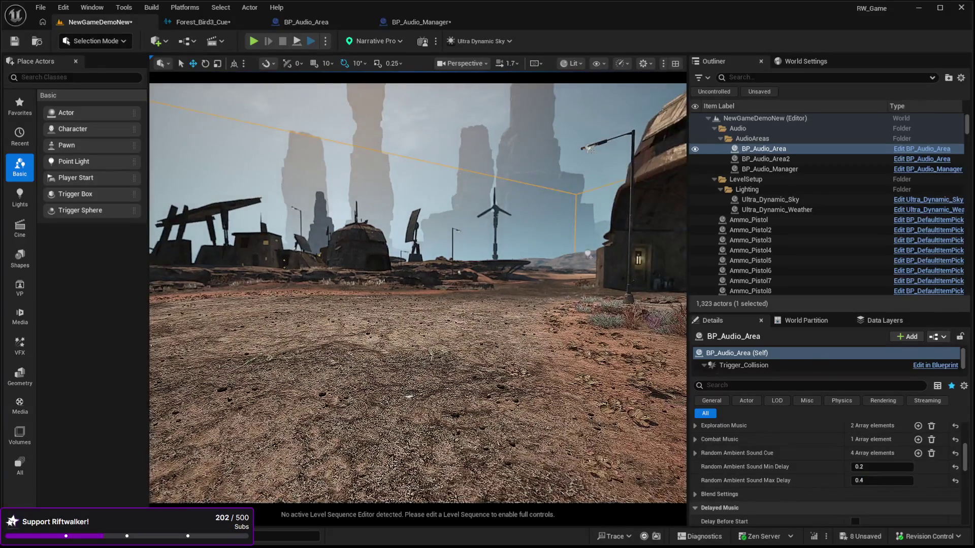
left_click(443, 396)
key("alt+p")
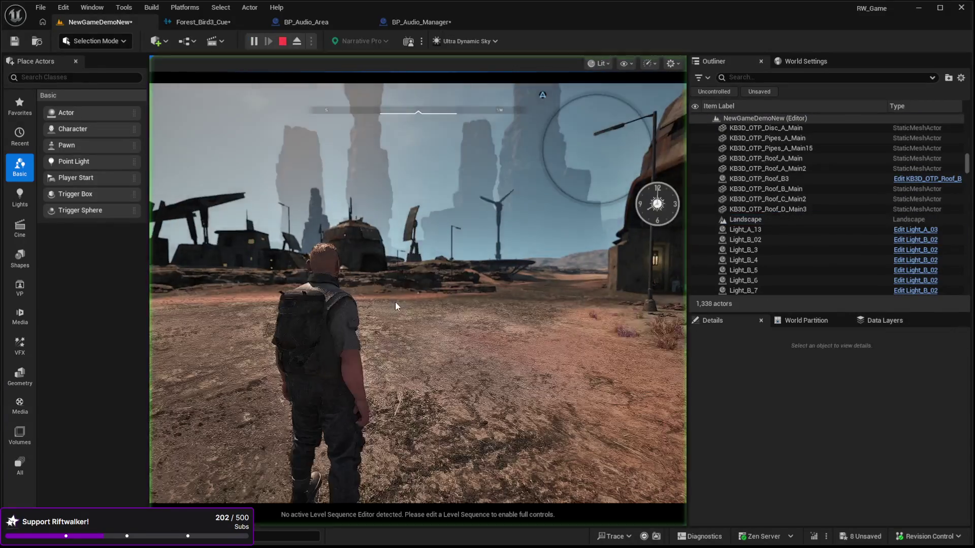
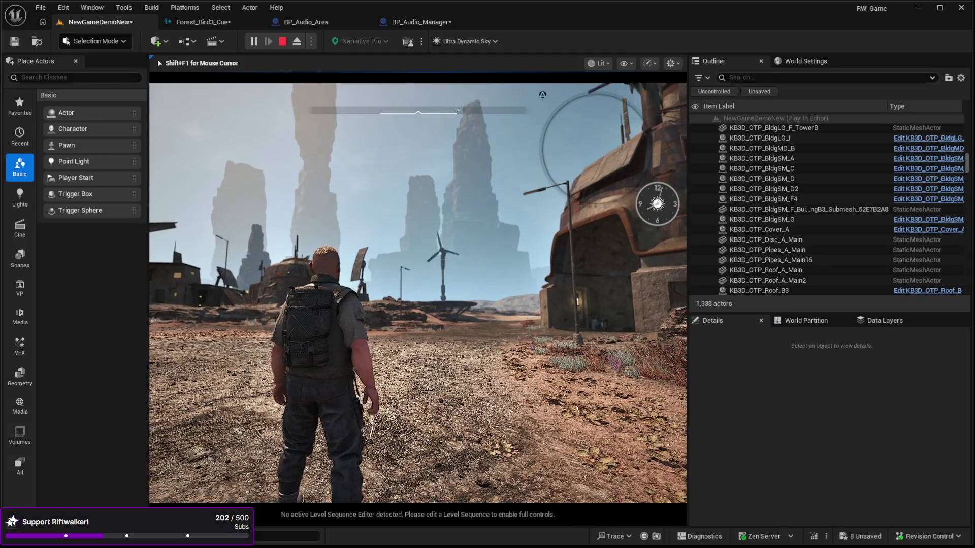
Step: End the play session and show BP_Audio_Manager's EventGraph at its Begin Play logic
key("Escape")
left_click(398, 20)
left_click_drag(357, 116, 399, 129)
Step: Swap the Player Character getter on Is Overlapping Actor's Other input for the RWPlayer variable
left_click(522, 260)
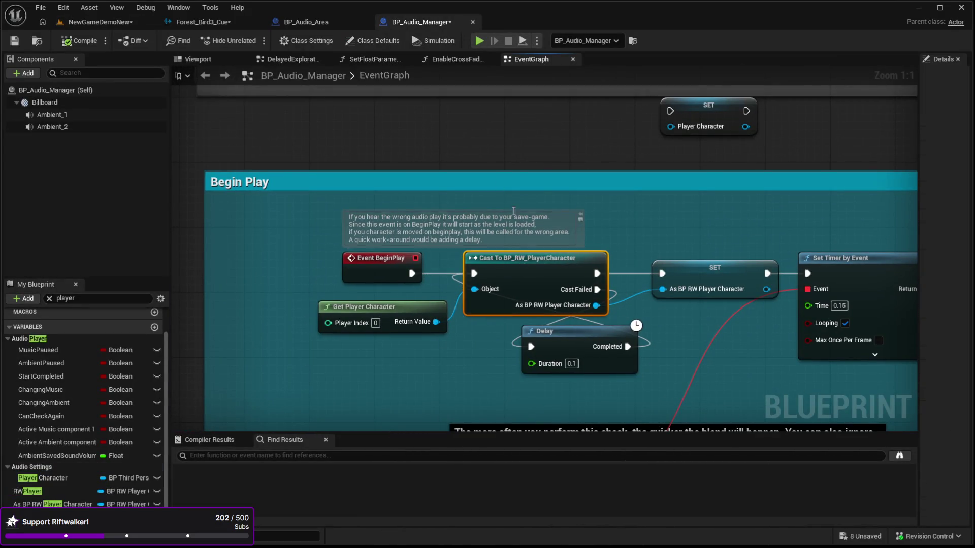
scroll(522, 260, "down", 4)
scroll(523, 158, "up", 4)
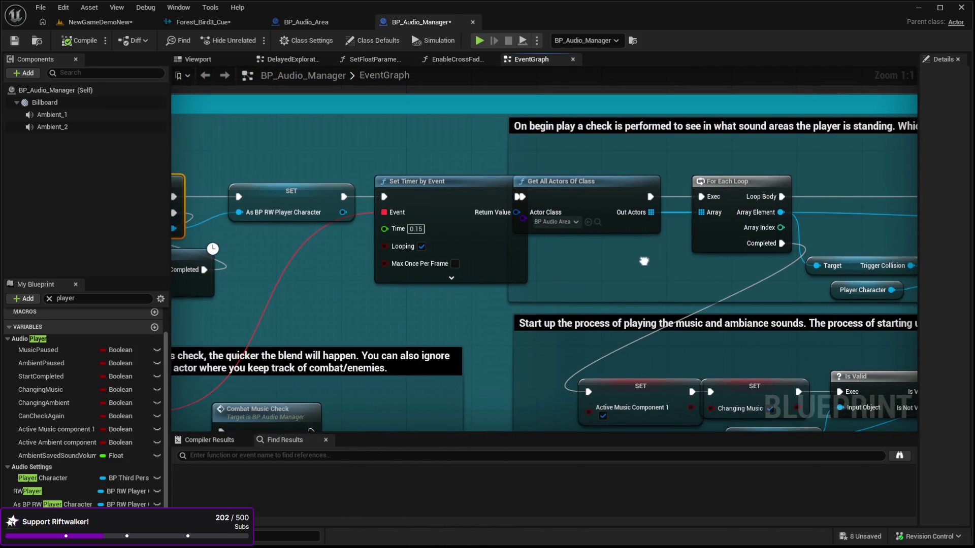
mouse_move(643, 260)
left_mouse_down()
mouse_move(568, 252)
mouse_move(558, 229)
mouse_move(595, 209)
mouse_move(583, 182)
mouse_move(515, 177)
left_mouse_up()
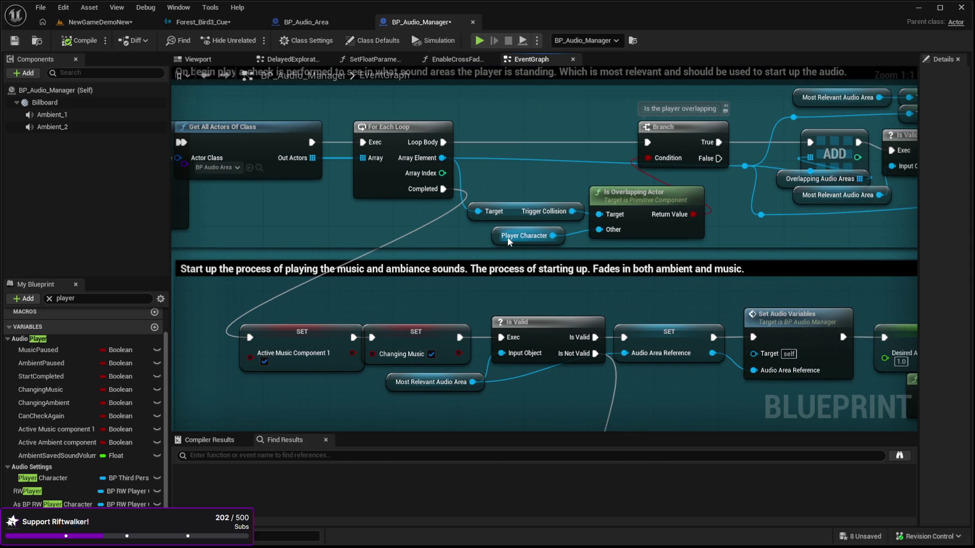
mouse_move(504, 236)
left_mouse_down()
mouse_move(543, 209)
mouse_move(487, 203)
mouse_move(527, 204)
left_mouse_up()
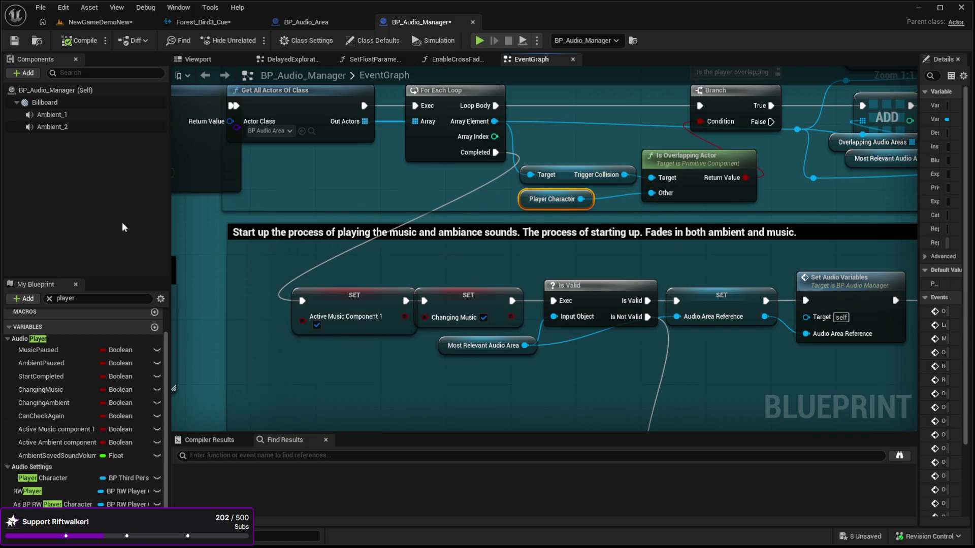
left_click(35, 493)
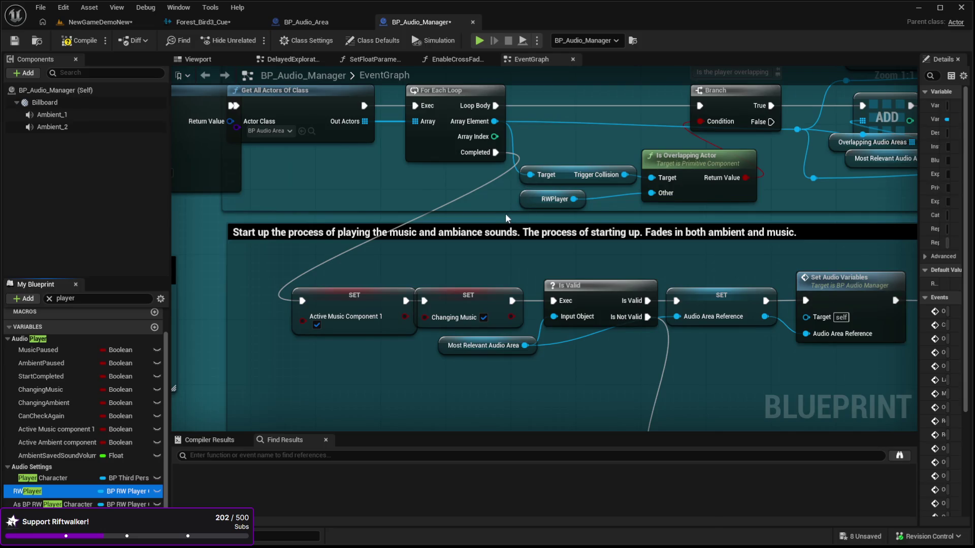
left_click_drag(591, 137, 361, 140)
mouse_move(822, 239)
left_mouse_down()
mouse_move(794, 82)
mouse_move(697, 225)
mouse_move(689, 259)
mouse_move(700, 280)
mouse_move(503, 274)
mouse_move(325, 243)
mouse_move(763, 292)
mouse_move(457, 285)
mouse_move(463, 316)
mouse_move(568, 296)
mouse_move(732, 235)
left_mouse_up()
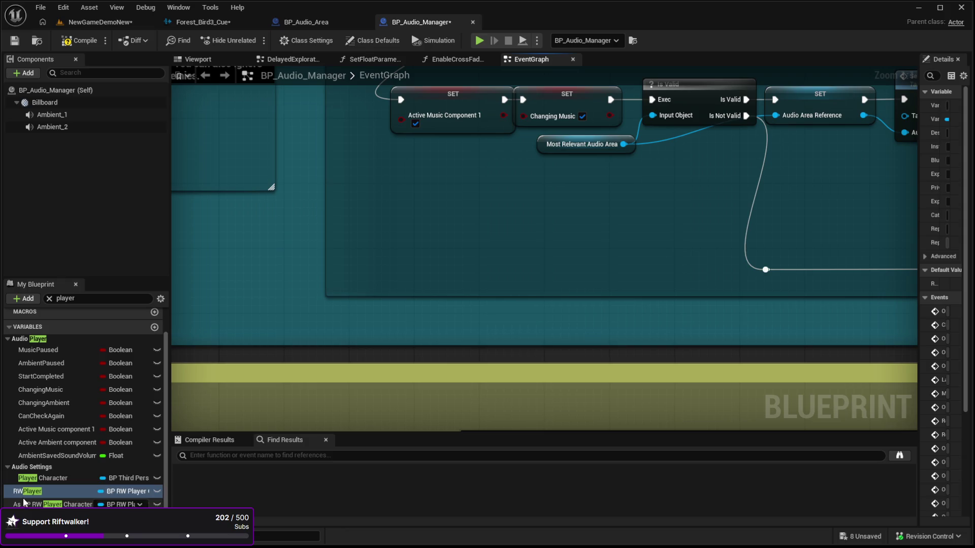
left_click(56, 480)
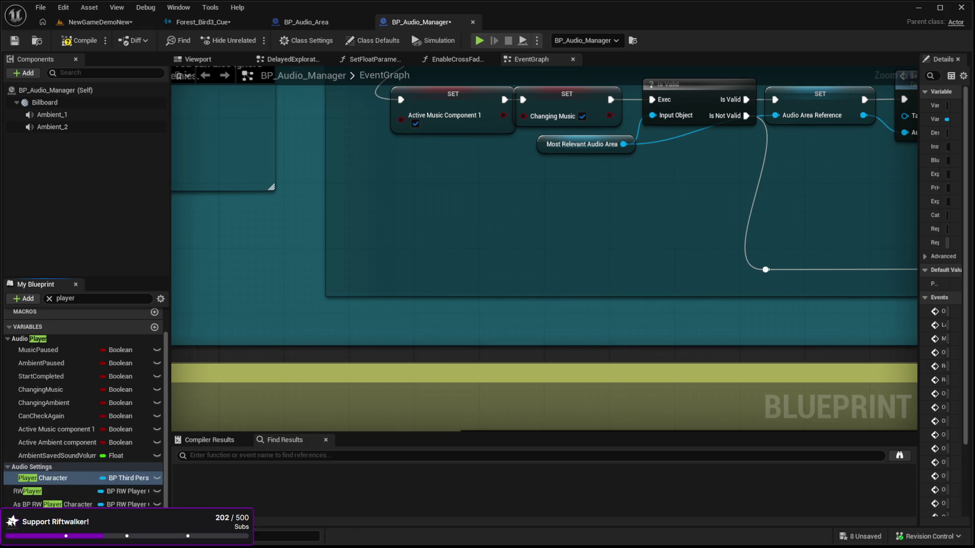
Step: Find Player Character references and delete the SET Player Character node
key("shift+alt+f")
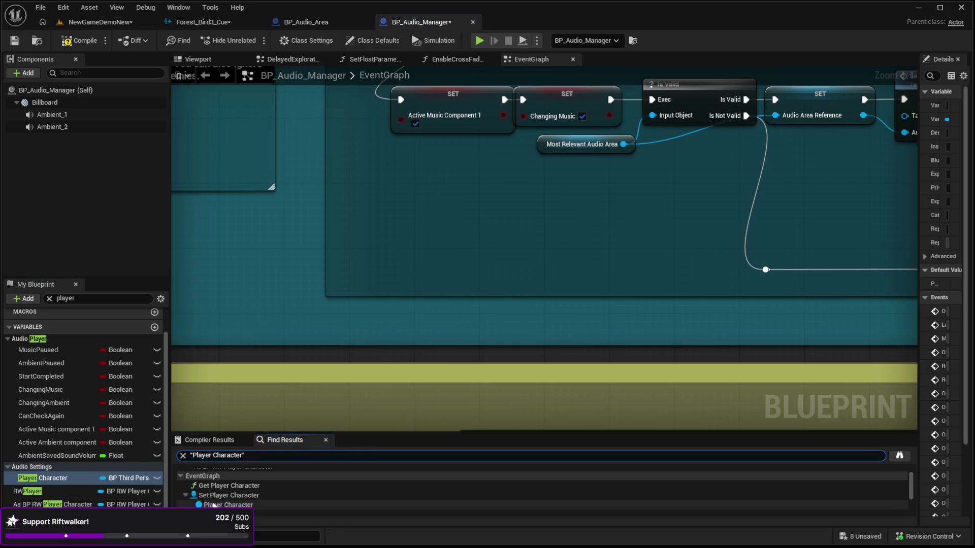
left_click(214, 495)
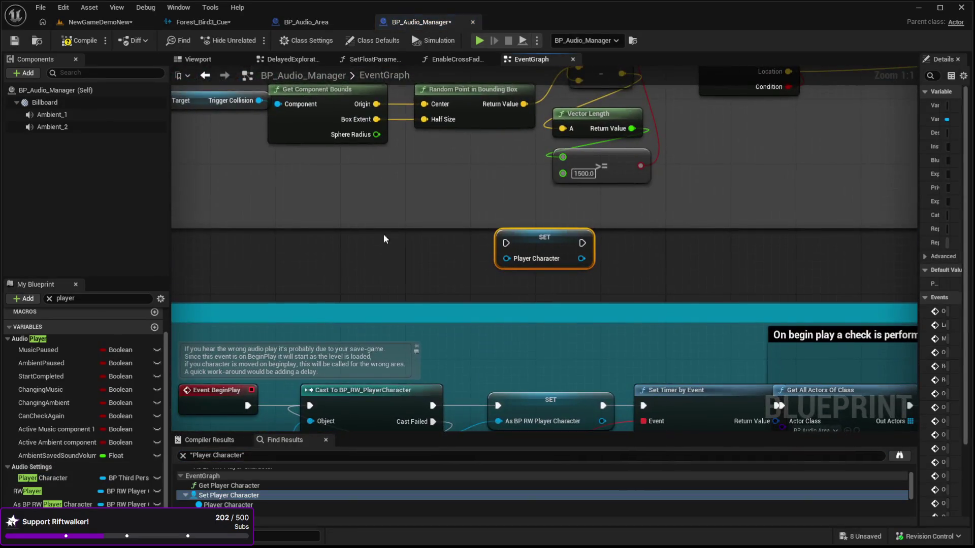
key("Delete")
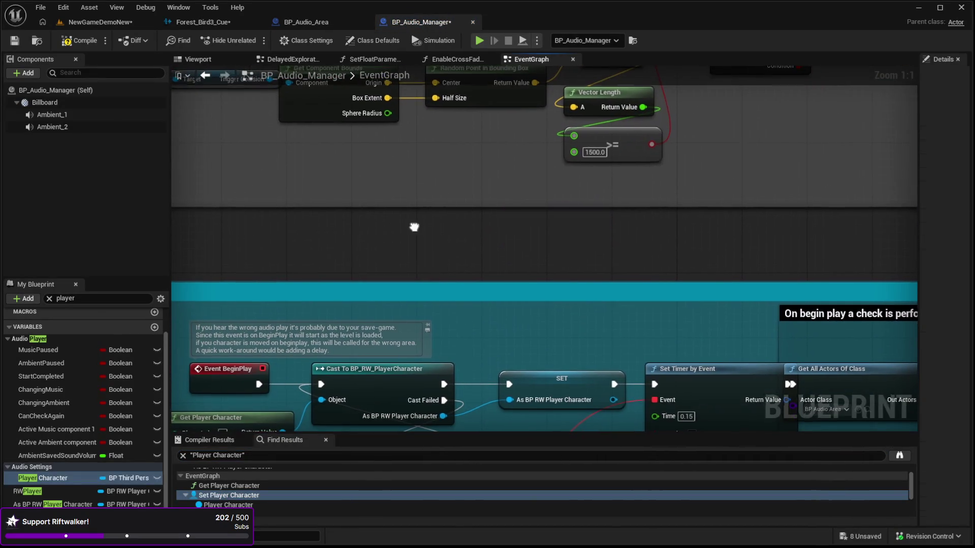
Step: Go to the remaining Player Character getter in CombatCheck and select it
left_click(224, 505)
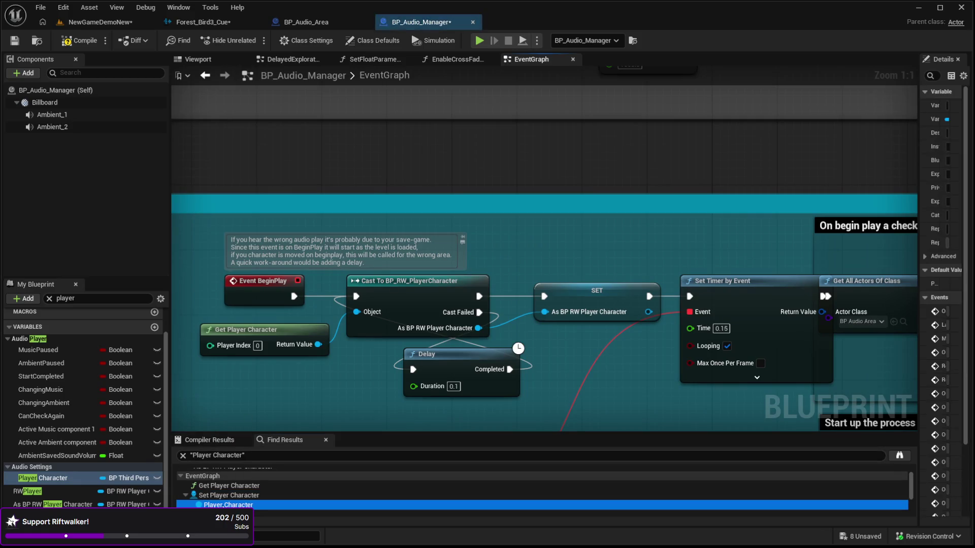
scroll(221, 494, "down", 3)
left_click(222, 491)
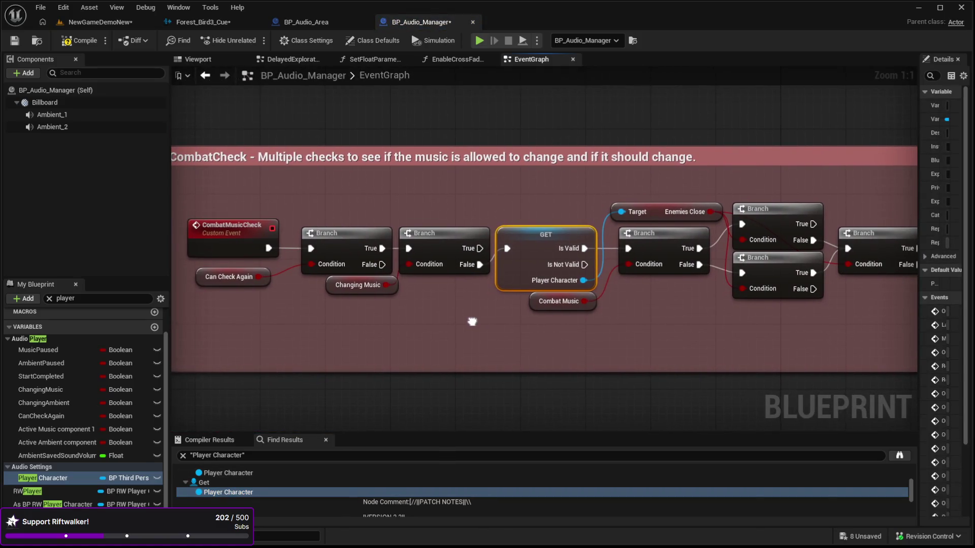
left_click_drag(534, 234, 537, 228)
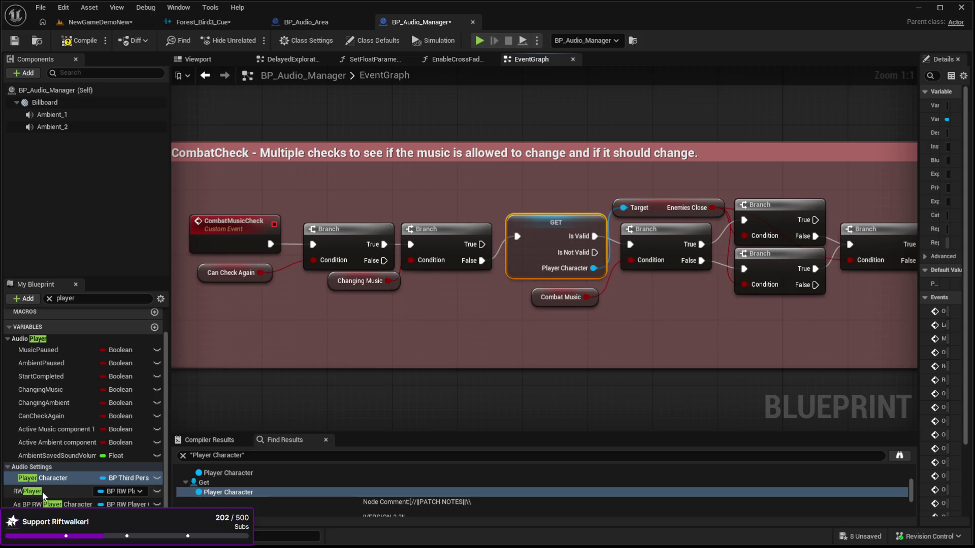
left_click(542, 229)
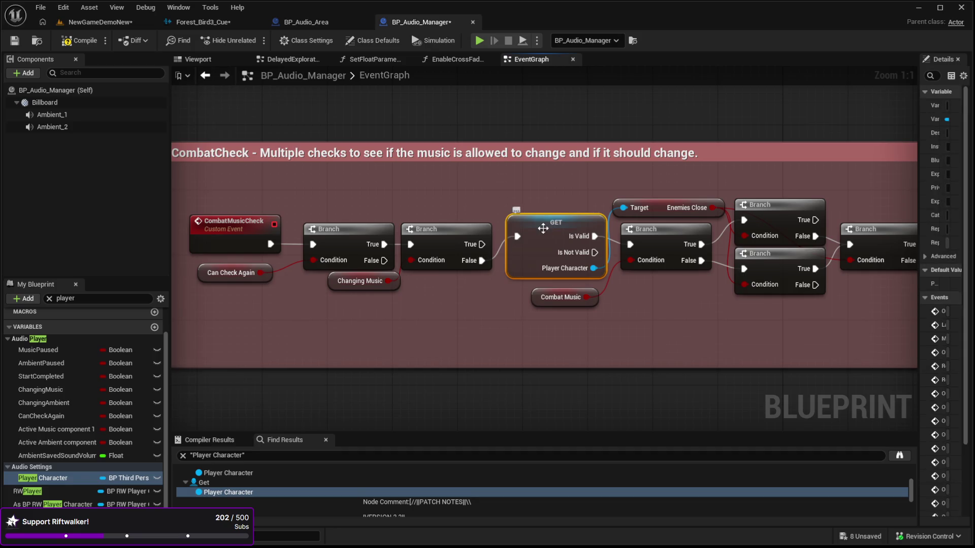
left_click_drag(918, 168, 744, 168)
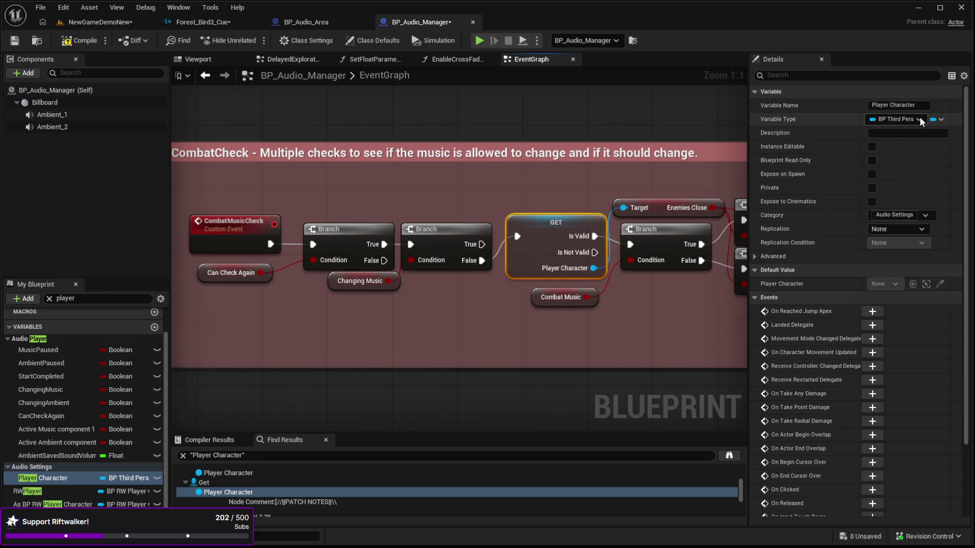
left_click(31, 491)
left_click_drag(391, 325, 390, 325)
left_click_drag(462, 321, 427, 329)
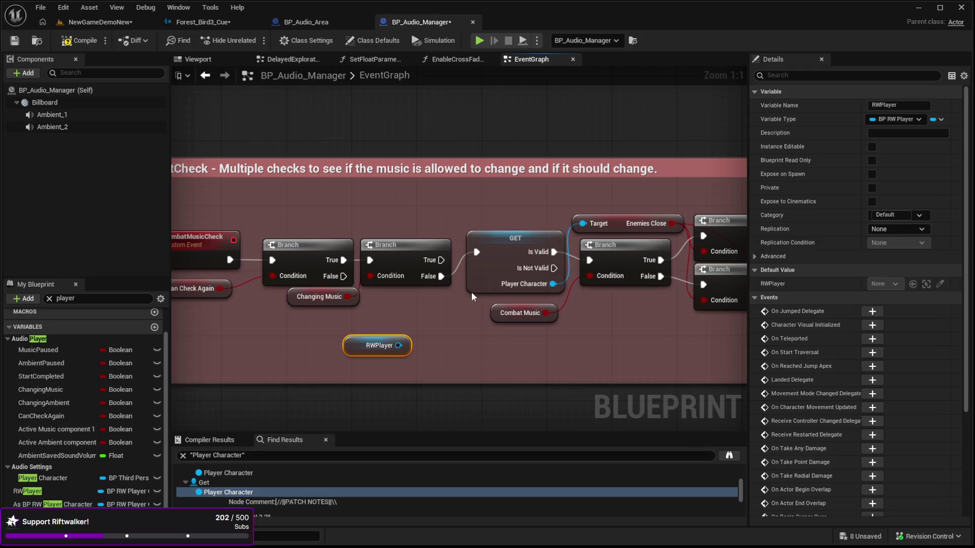
left_click(498, 256)
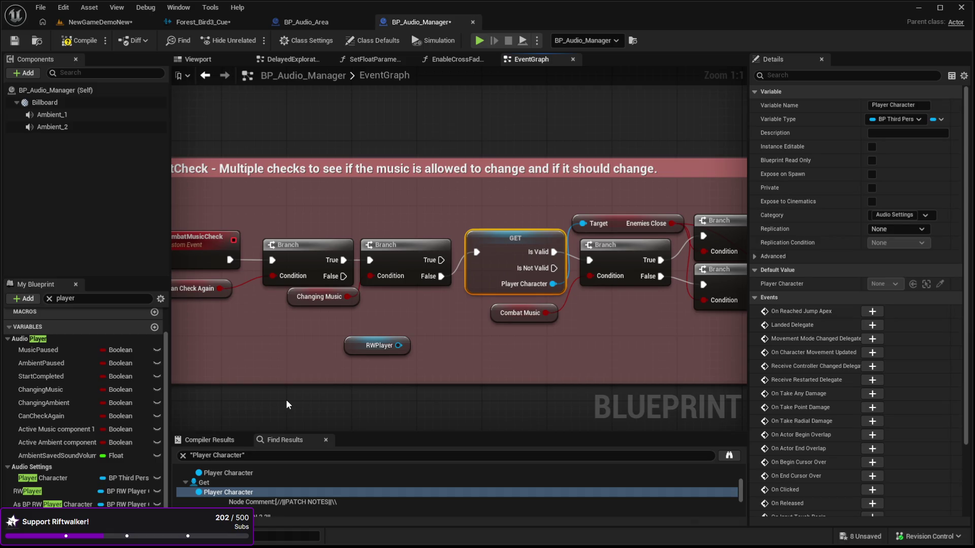
key("ctrl+v")
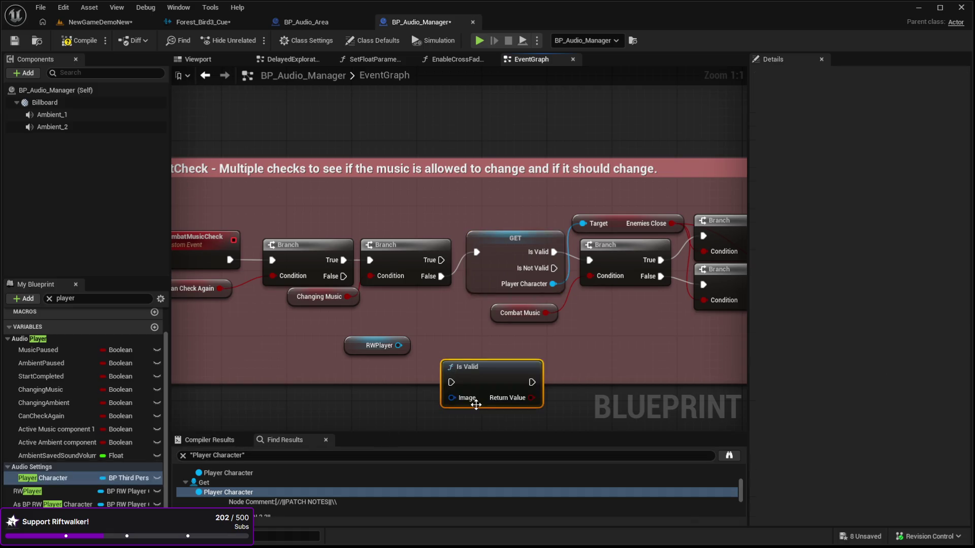
key("Delete")
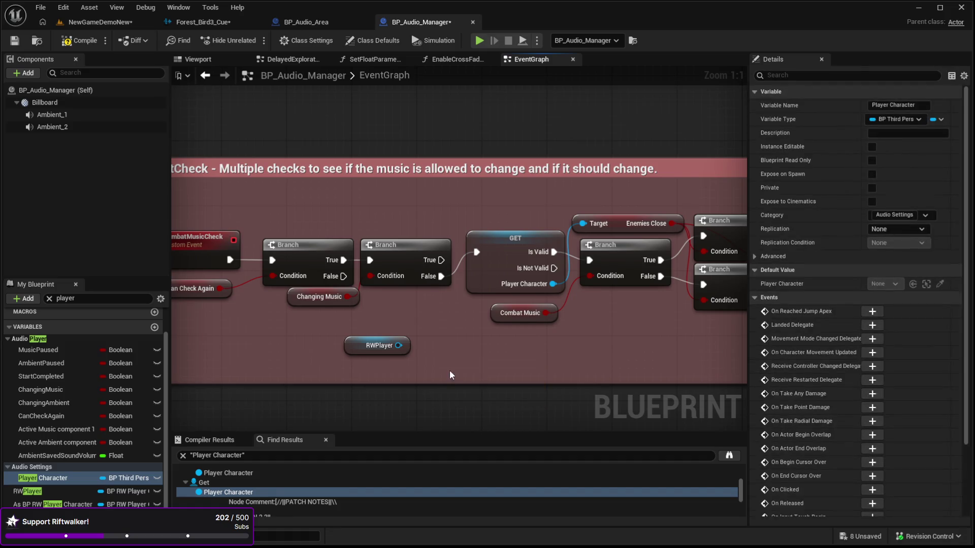
left_click_drag(439, 367, 445, 365)
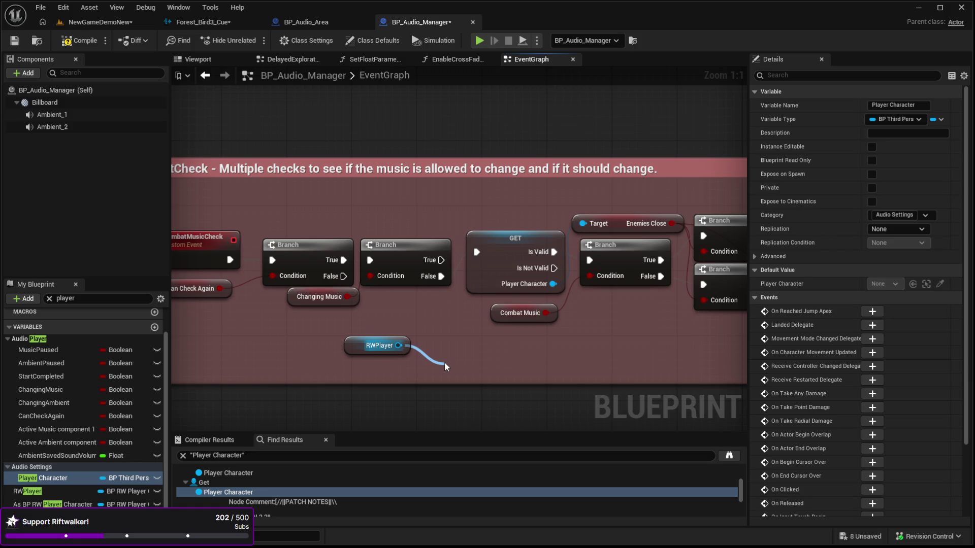
left_click_drag(444, 361, 444, 362)
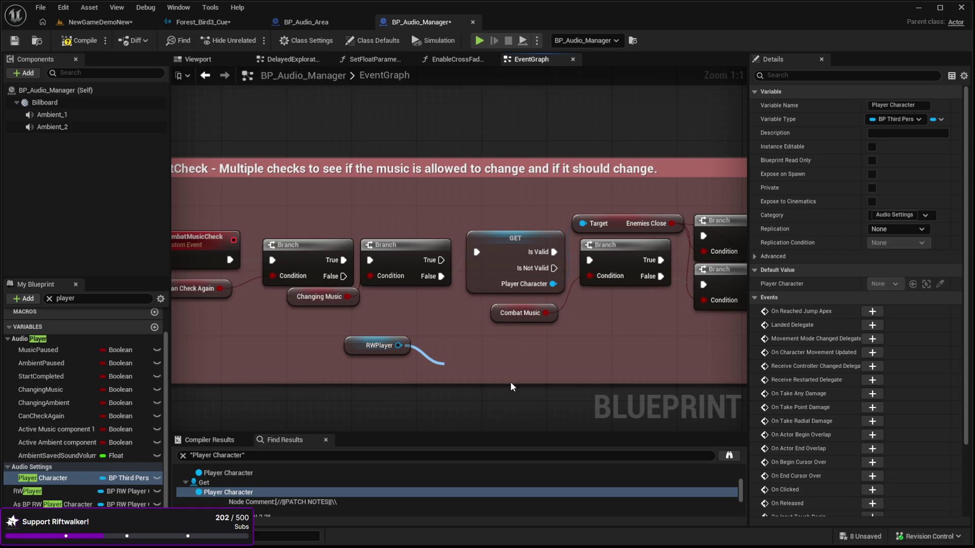
left_click(479, 416)
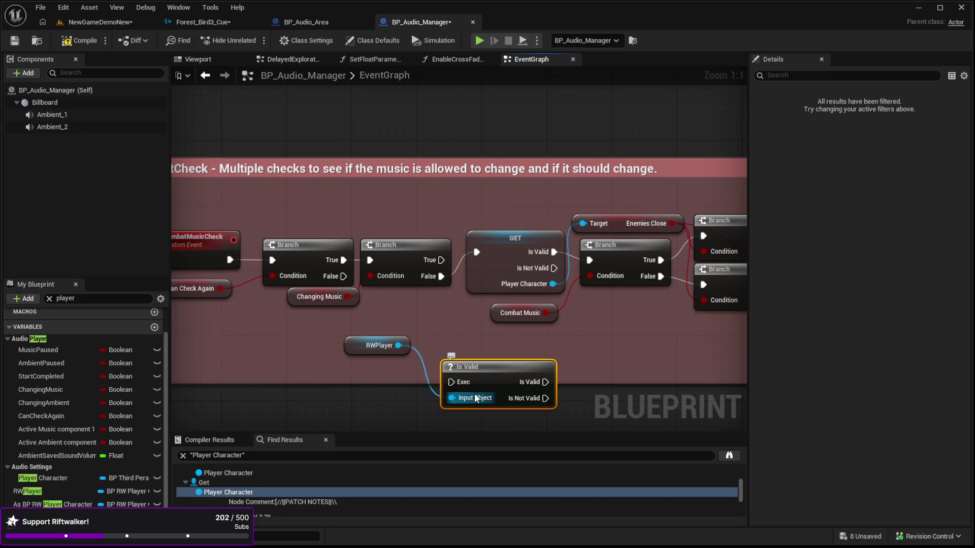
key("ctrl+z")
key("ctrl+z")
key("ctrl+z")
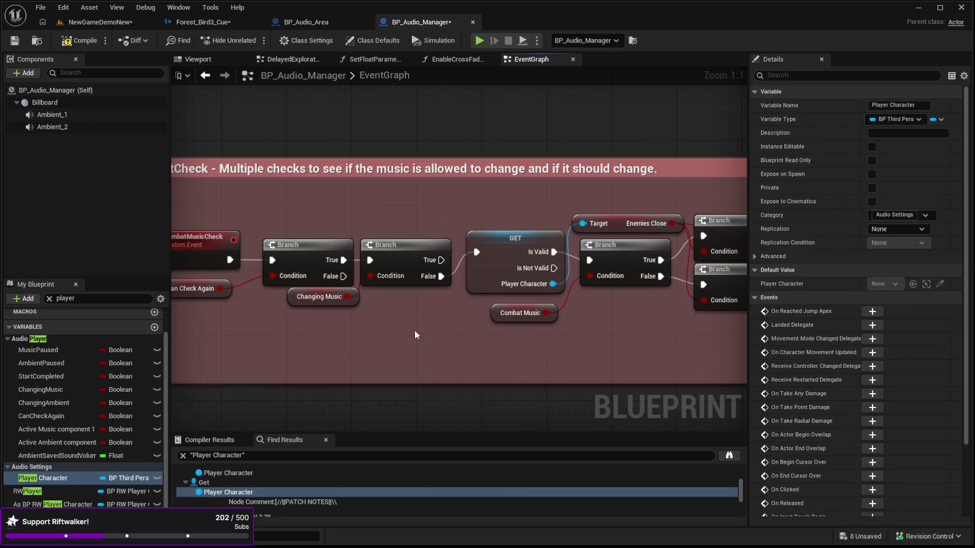
left_click(484, 260)
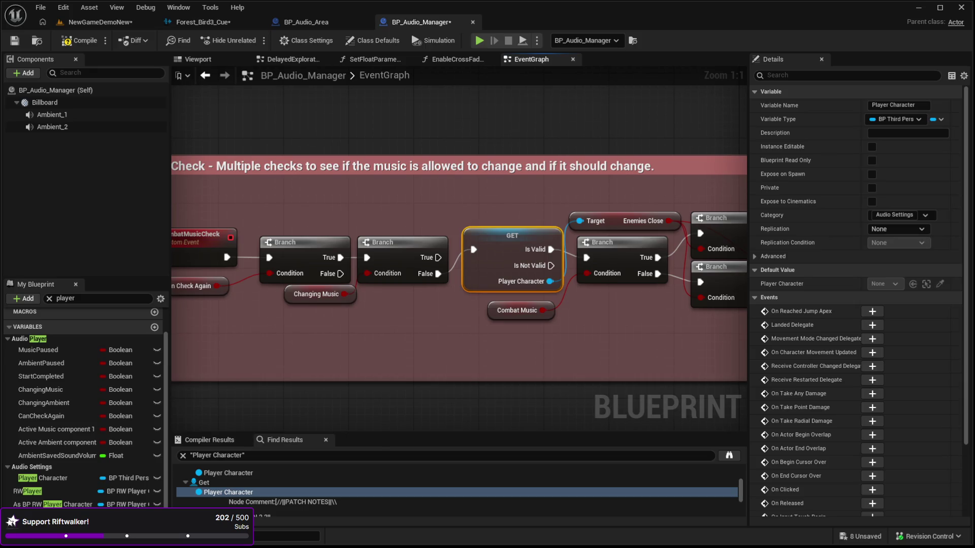
left_click(50, 504)
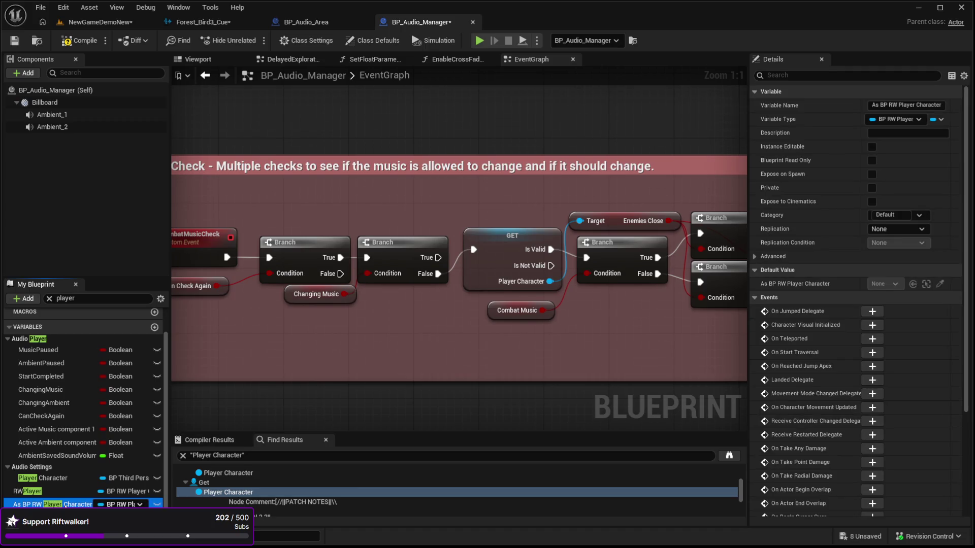
left_click(61, 493)
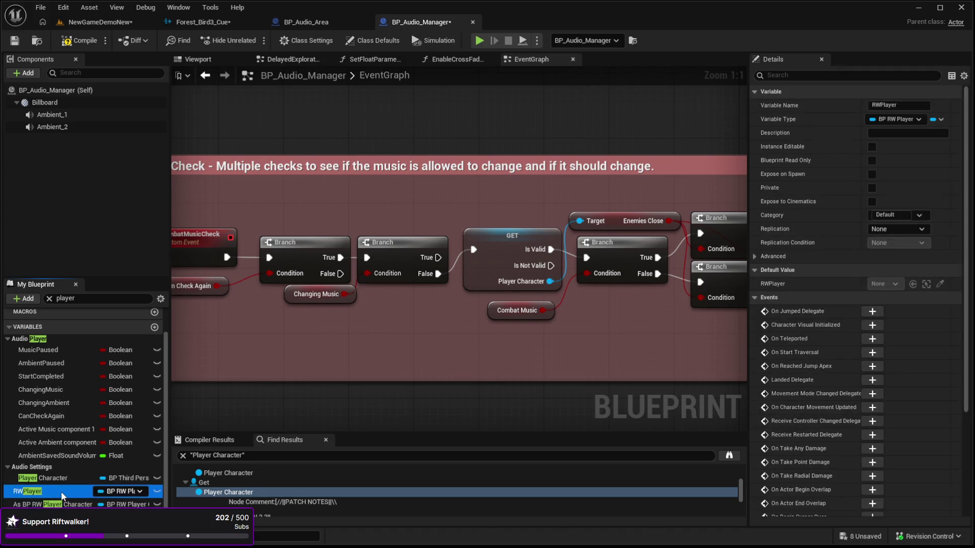
left_click(60, 479)
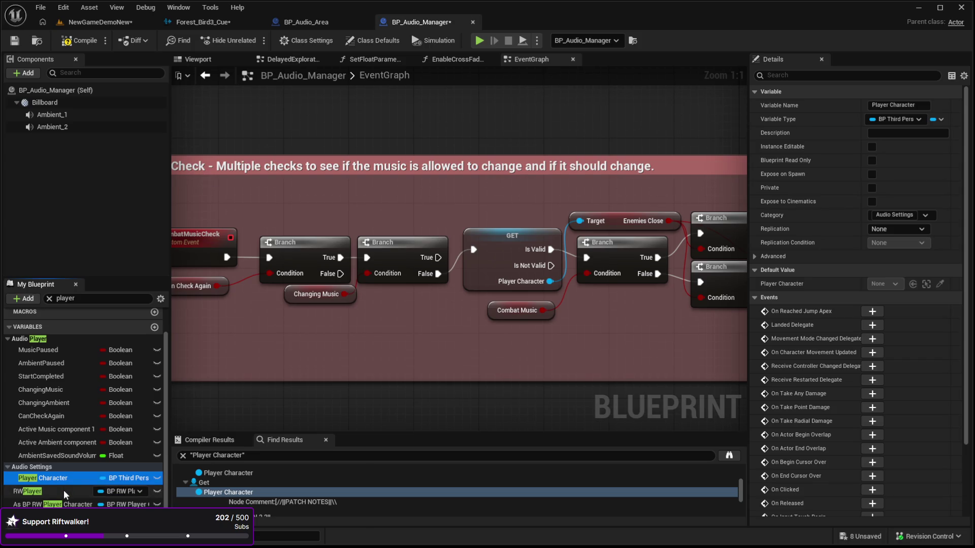
left_click(469, 273)
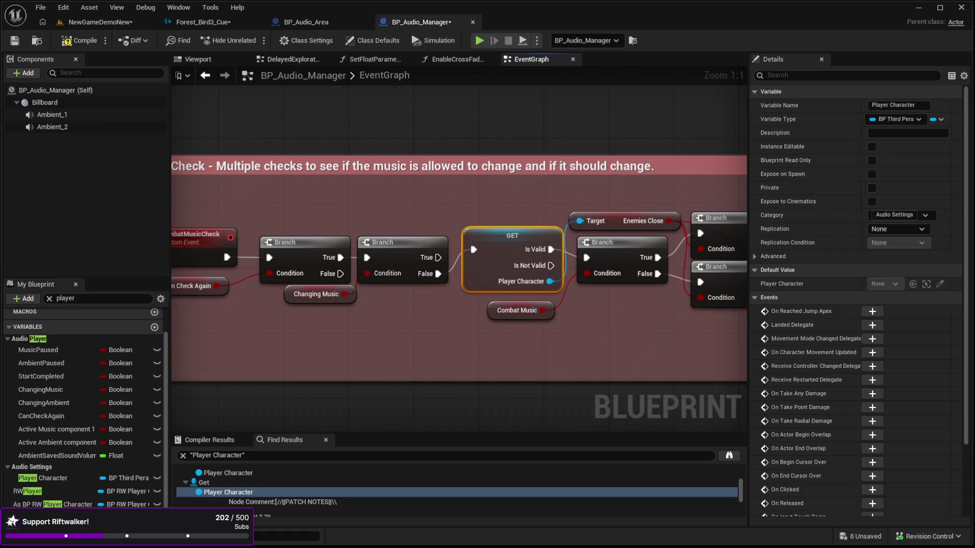
key("ctrl+z")
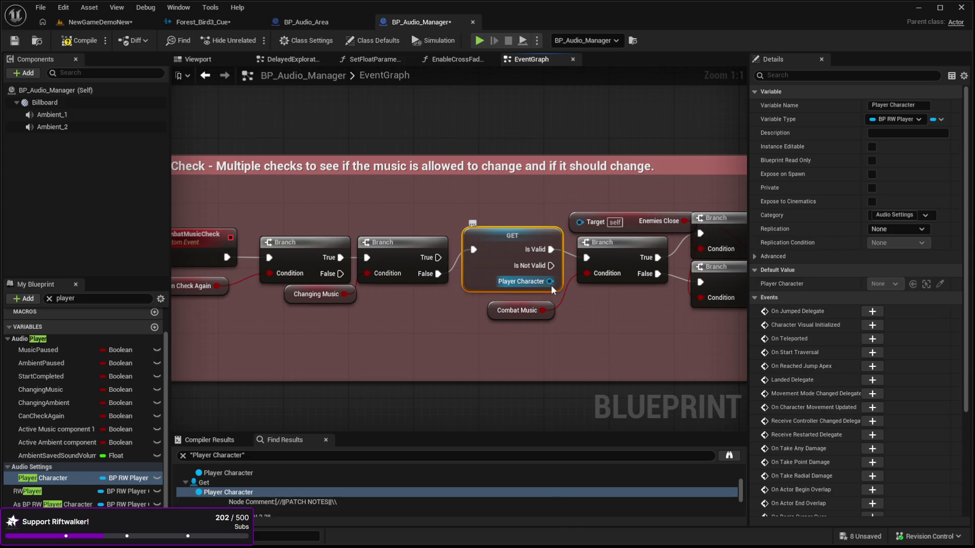
Step: Connect GET Player Character to Enemies Close's Target, compile BP_Audio_Manager, and return to NewGameDemoNew
left_click_drag(549, 283, 573, 227)
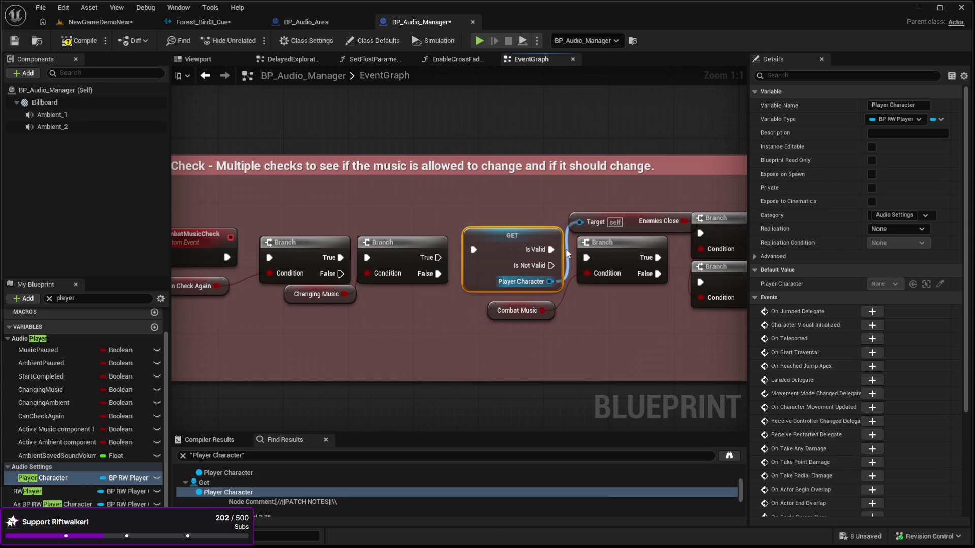
left_click(562, 204)
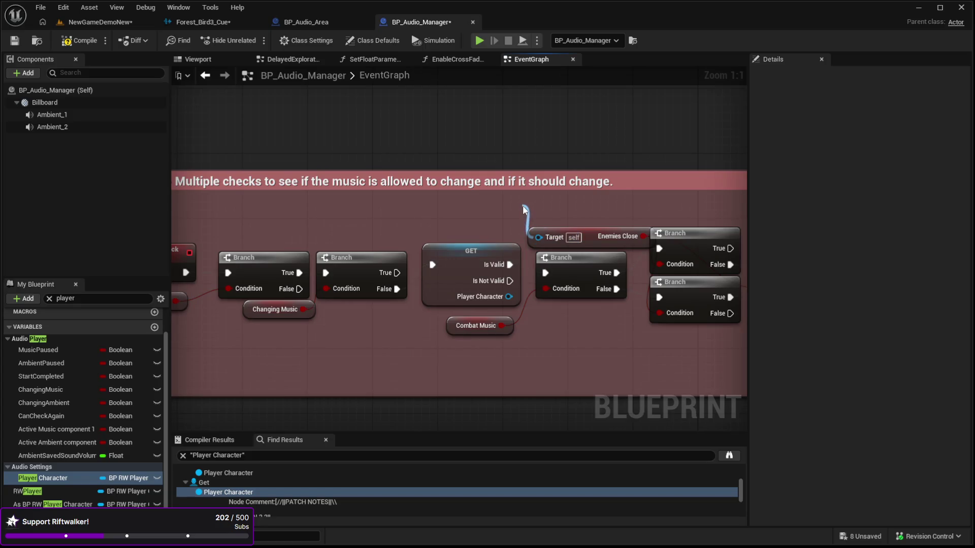
mouse_move(500, 212)
left_mouse_down()
mouse_move(488, 200)
mouse_move(385, 200)
mouse_move(410, 201)
left_mouse_up()
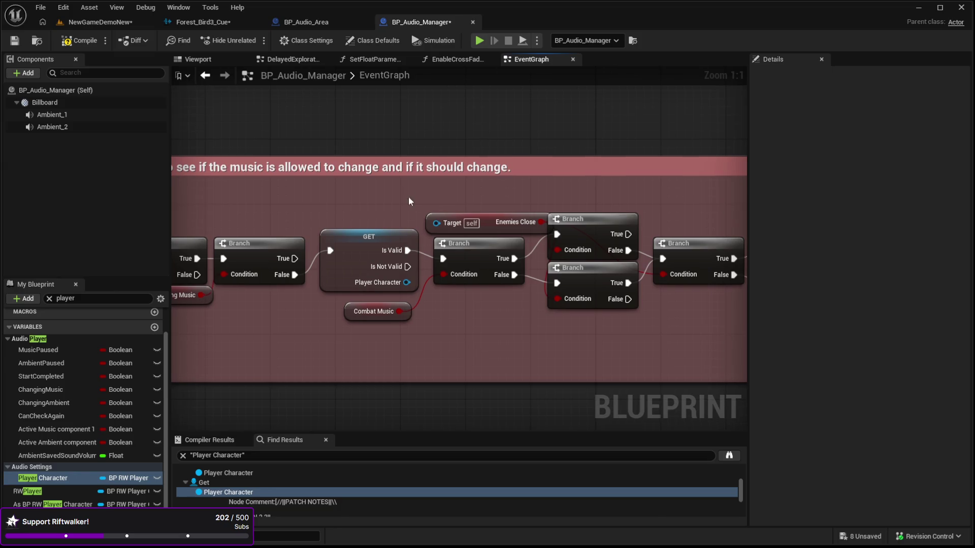
left_click_drag(498, 220, 472, 193)
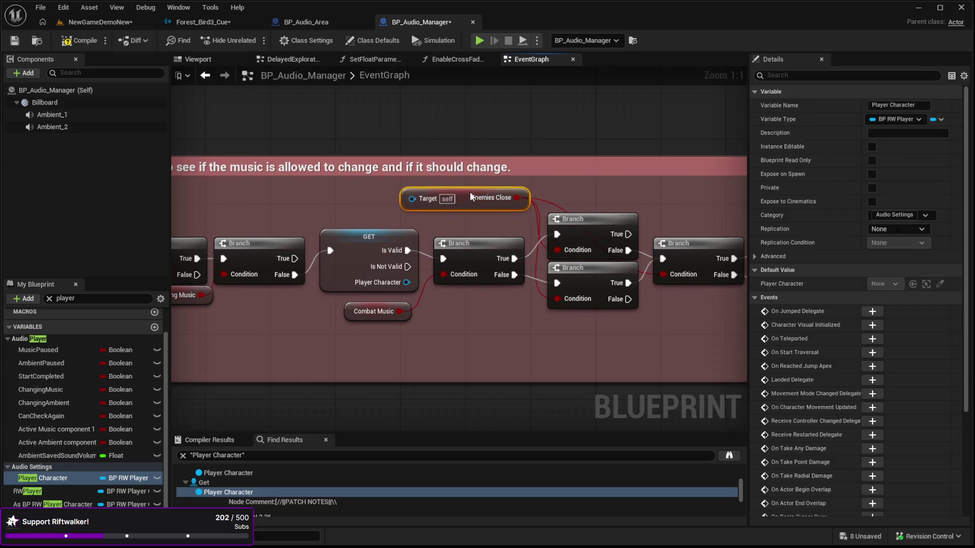
mouse_move(369, 213)
left_mouse_down()
mouse_move(382, 214)
mouse_move(287, 211)
mouse_move(296, 279)
mouse_move(175, 220)
mouse_move(346, 174)
left_mouse_up()
key("ctrl+z")
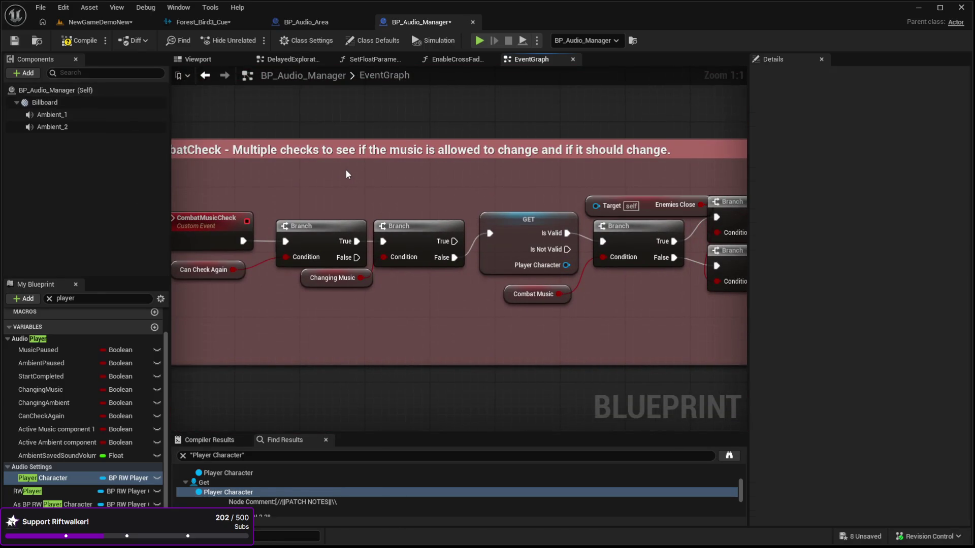
key("ctrl+z")
key("ctrl+z")
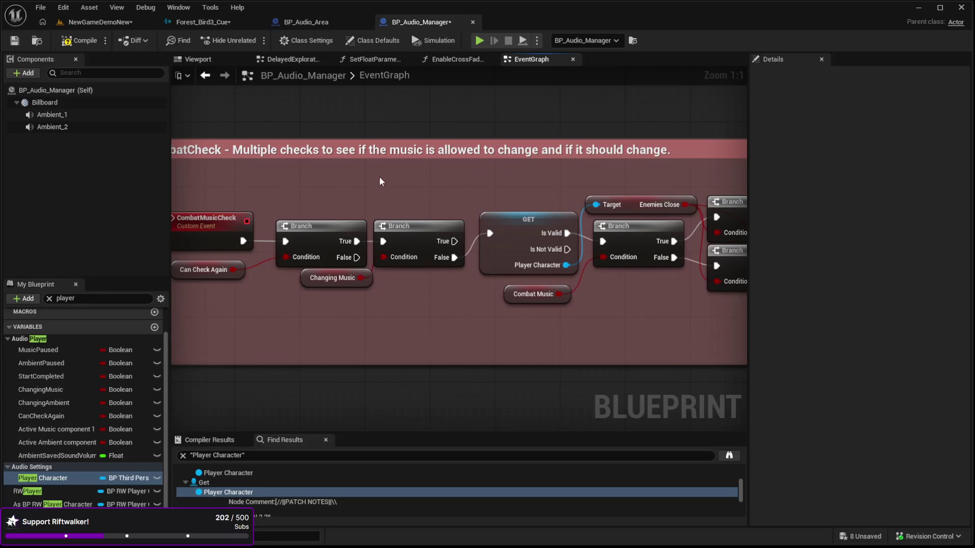
key("ctrl+z")
left_click(73, 45)
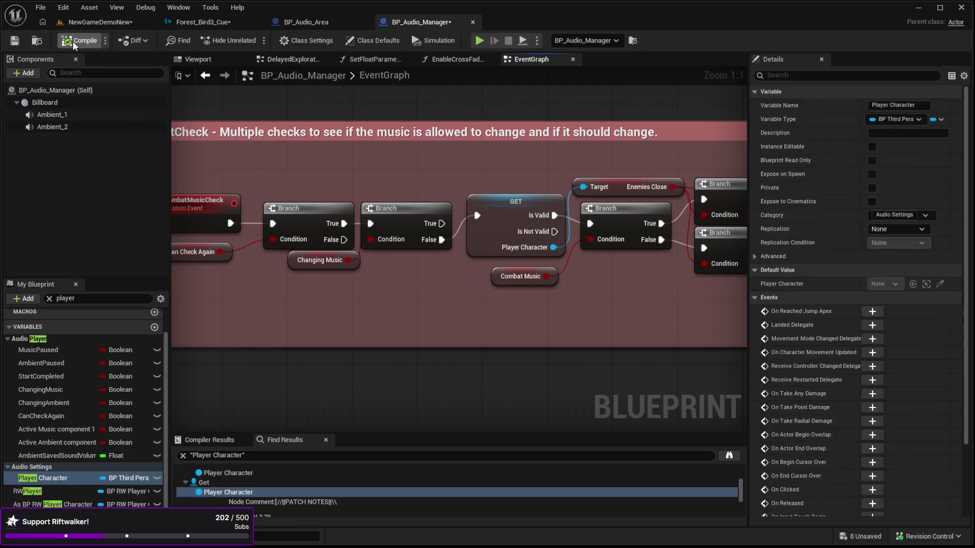
left_click(96, 22)
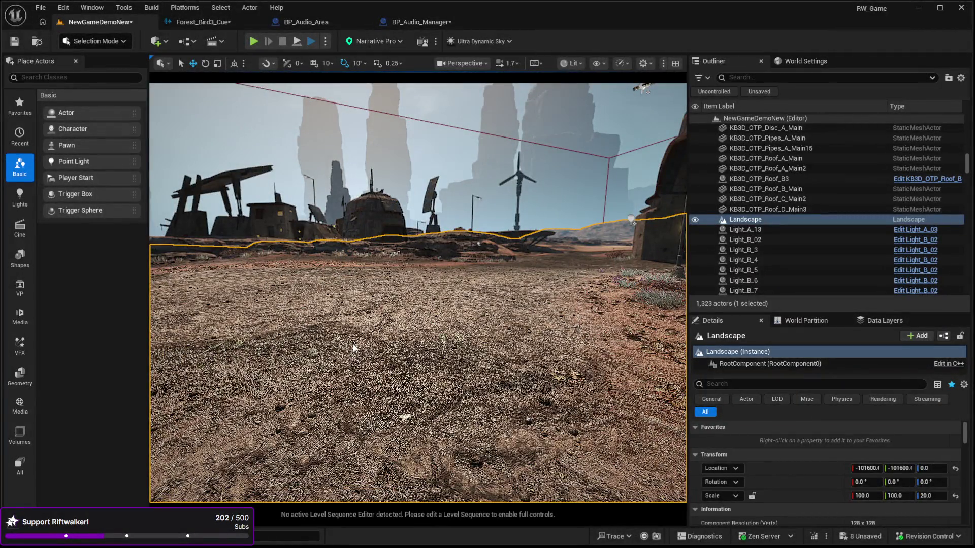
key("alt+p")
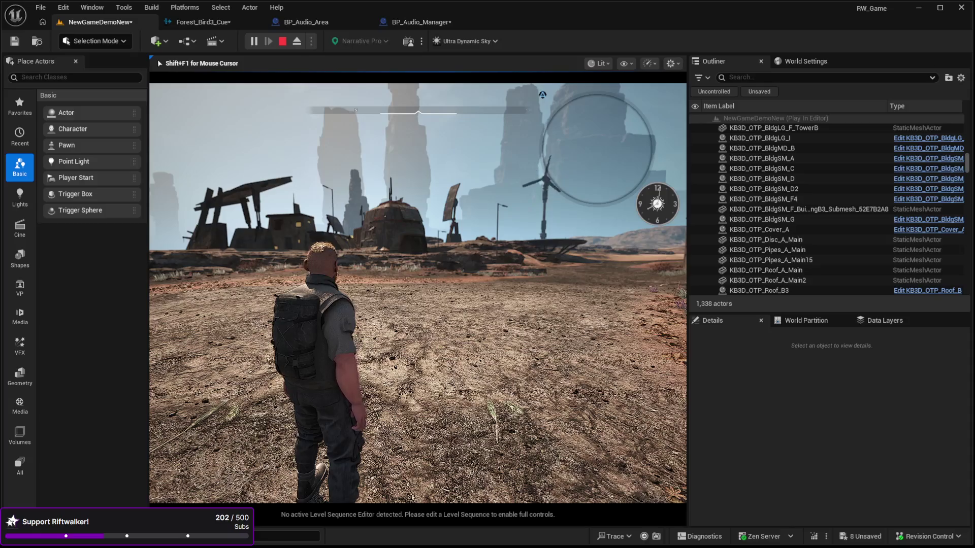
mouse_move(417, 293)
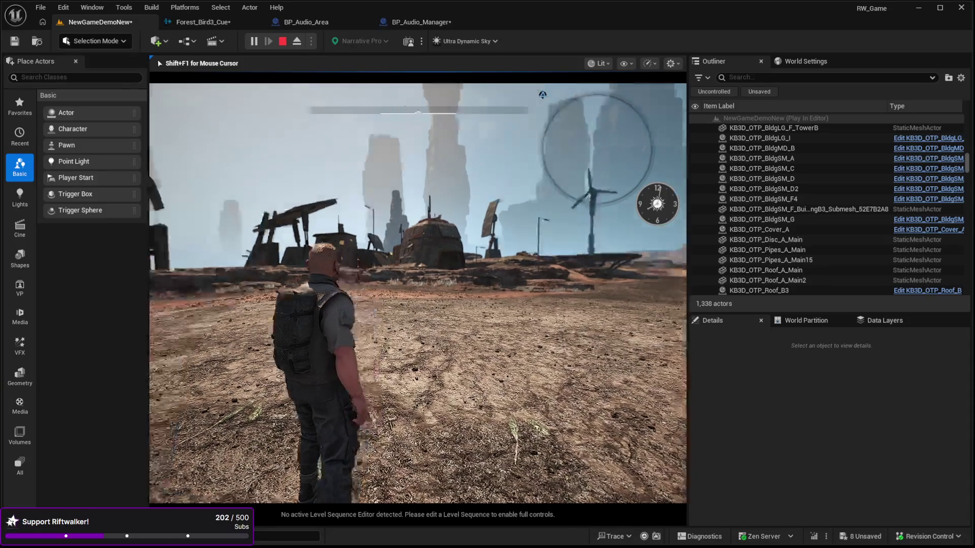
key("Escape")
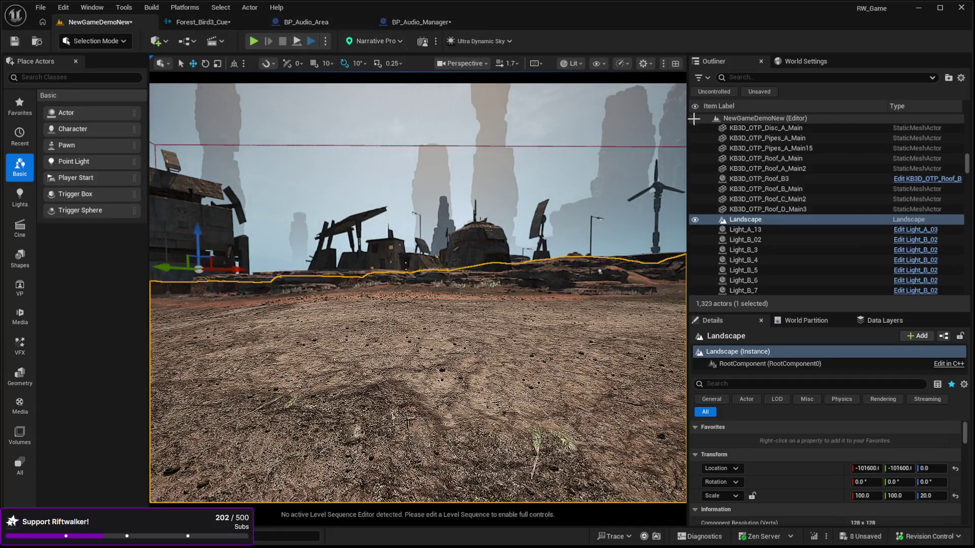
Step: Clear every entry from BP_Audio_Area's Ambient Sounds array
scroll(792, 128, "up", 10)
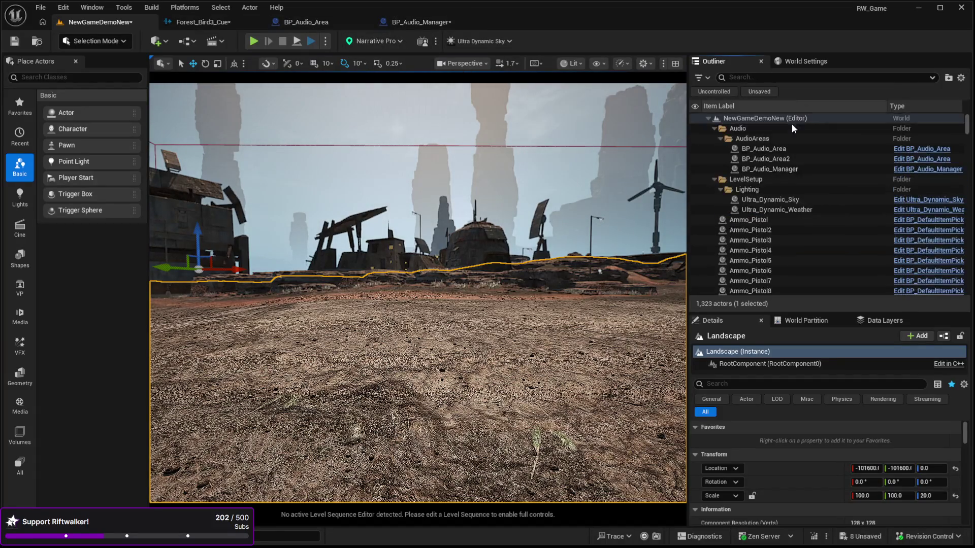
left_click(771, 149)
scroll(853, 426, "down", 3)
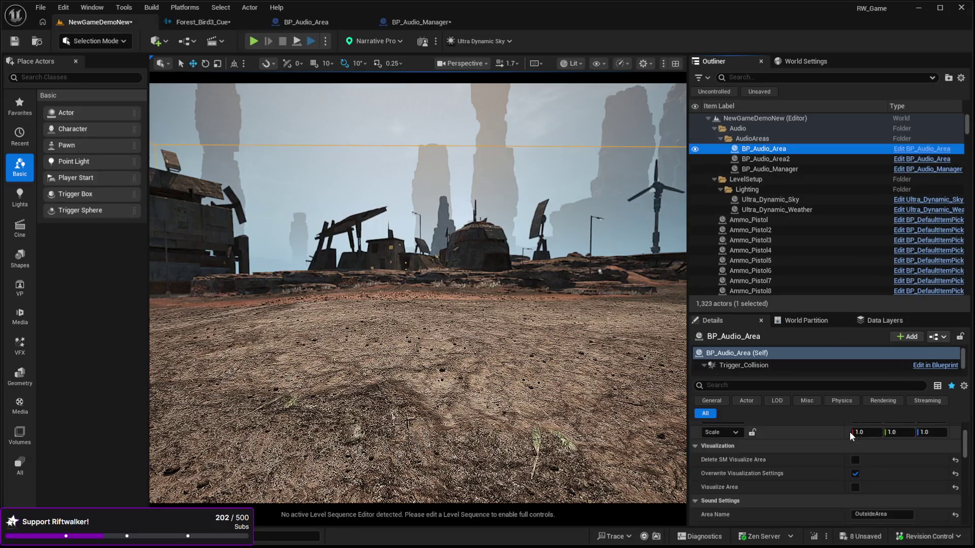
scroll(849, 430, "down", 3)
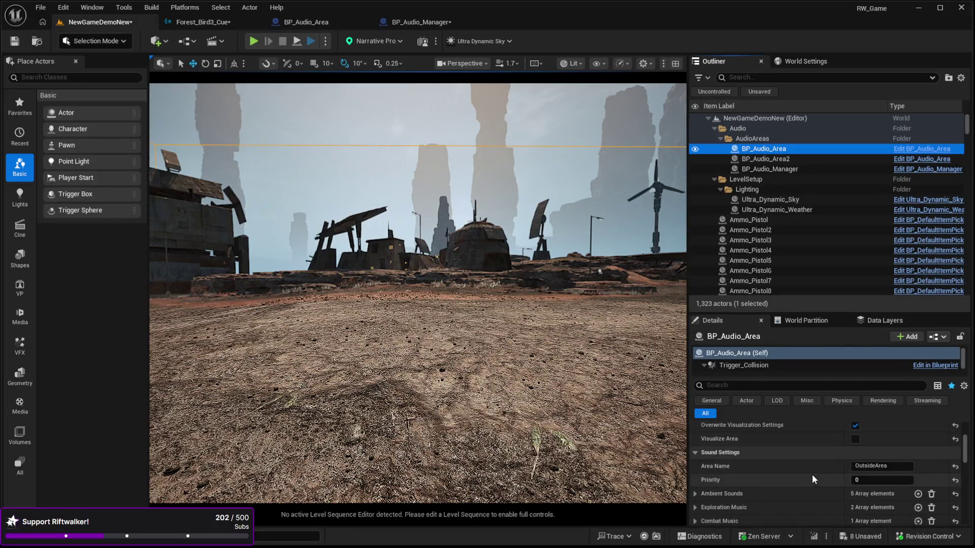
left_click(931, 494)
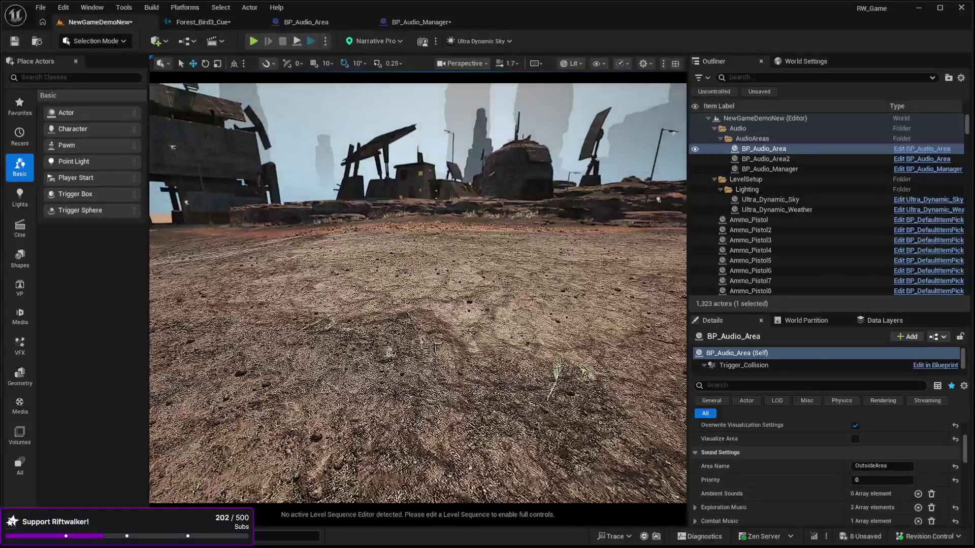
Step: Play-test the NewGameDemoNew level in the editor, then stop it
left_click(457, 414)
key("alt+p")
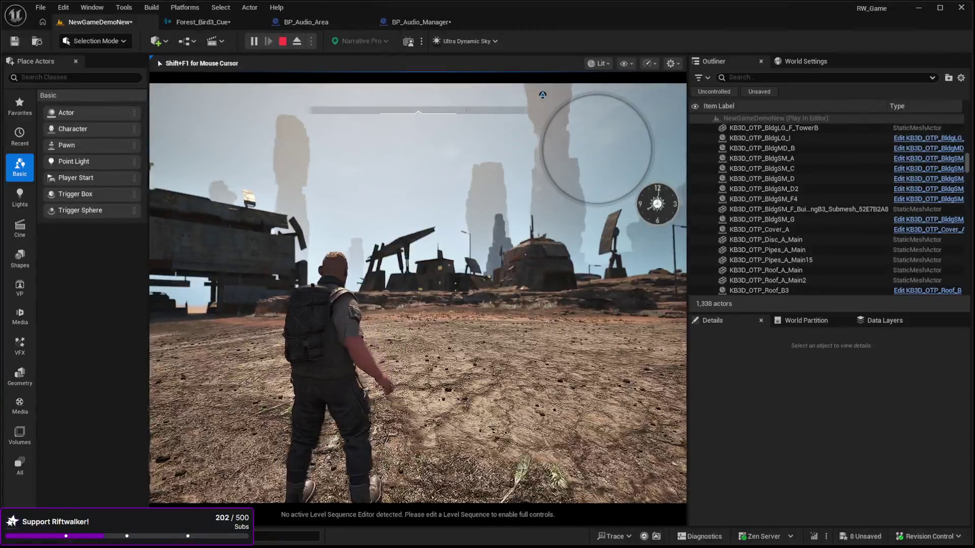
key("Escape")
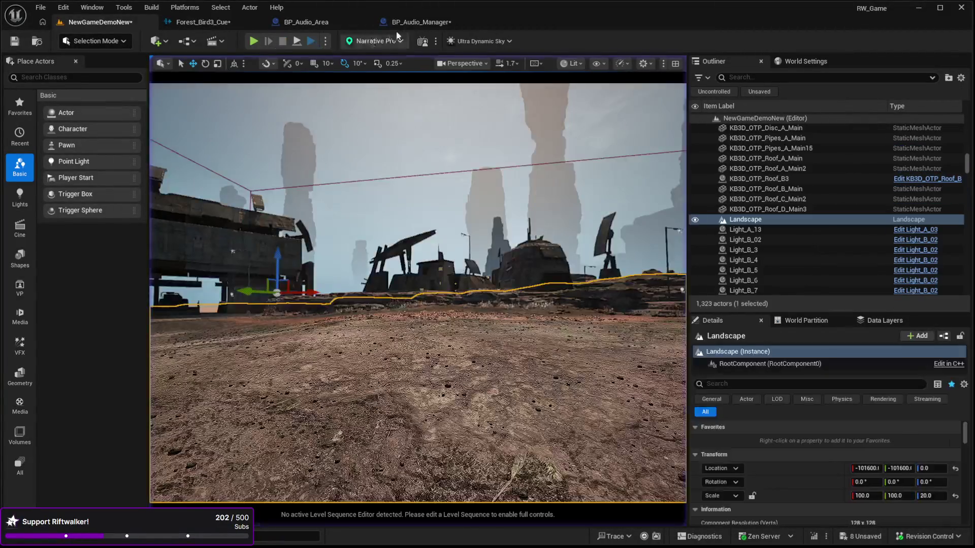
Step: Preview BP_Audio_Area's two Exploration Music tracks, then delete all Exploration Music entries
left_click_drag(967, 168, 967, 119)
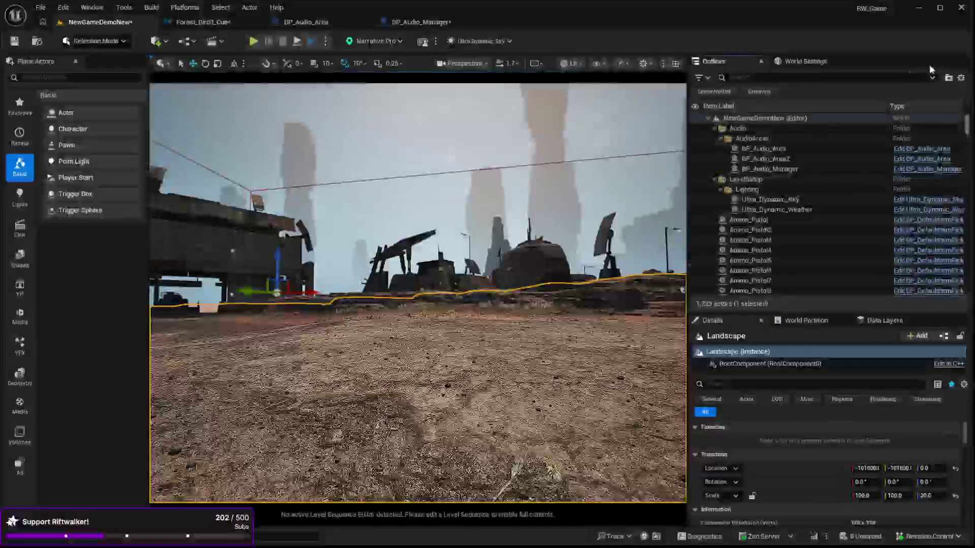
left_click(766, 151)
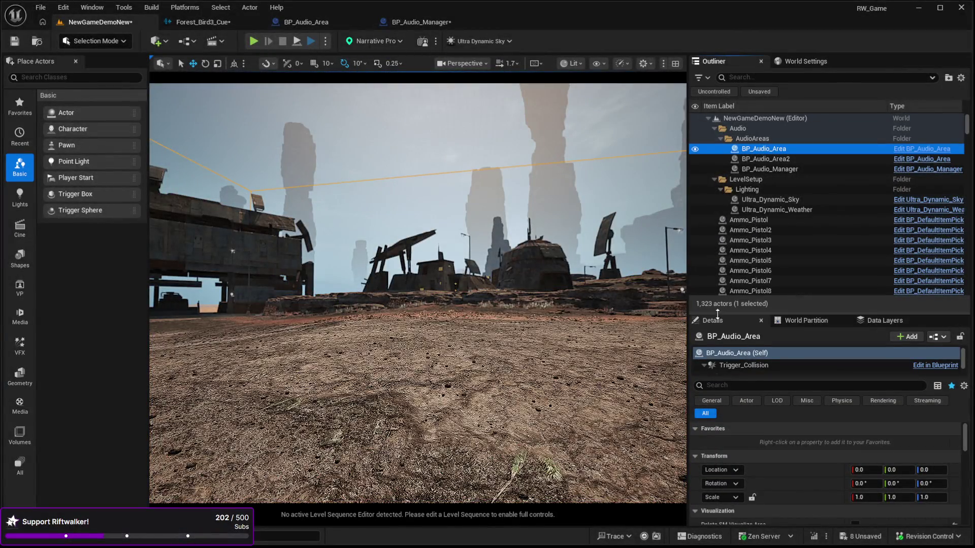
left_click_drag(718, 314, 717, 157)
scroll(765, 426, "down", 5)
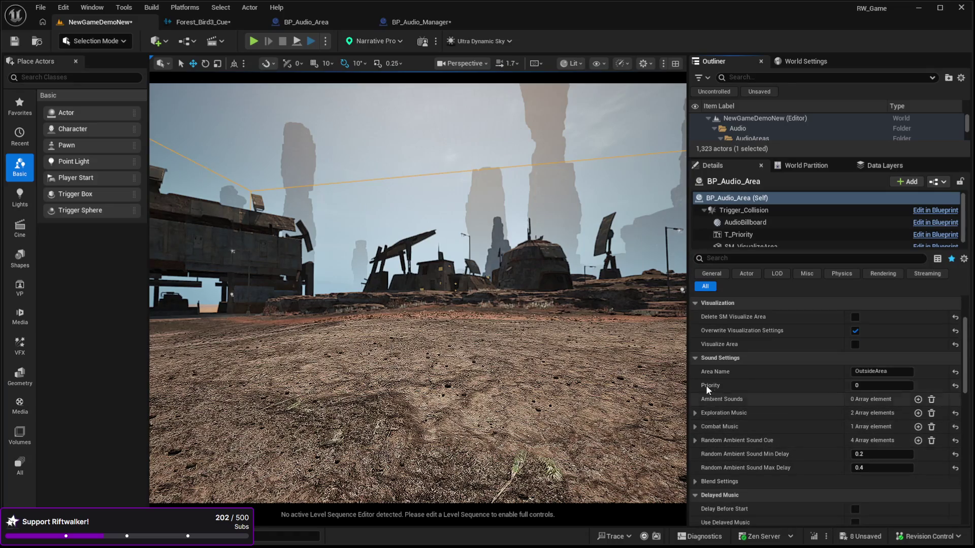
left_click(695, 414)
left_click(704, 428)
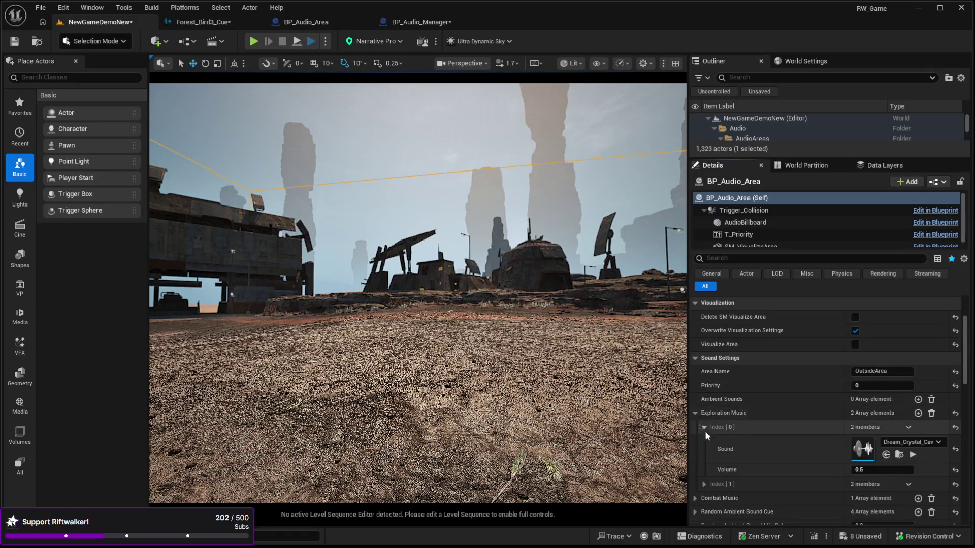
left_click(703, 484)
scroll(730, 378, "down", 5)
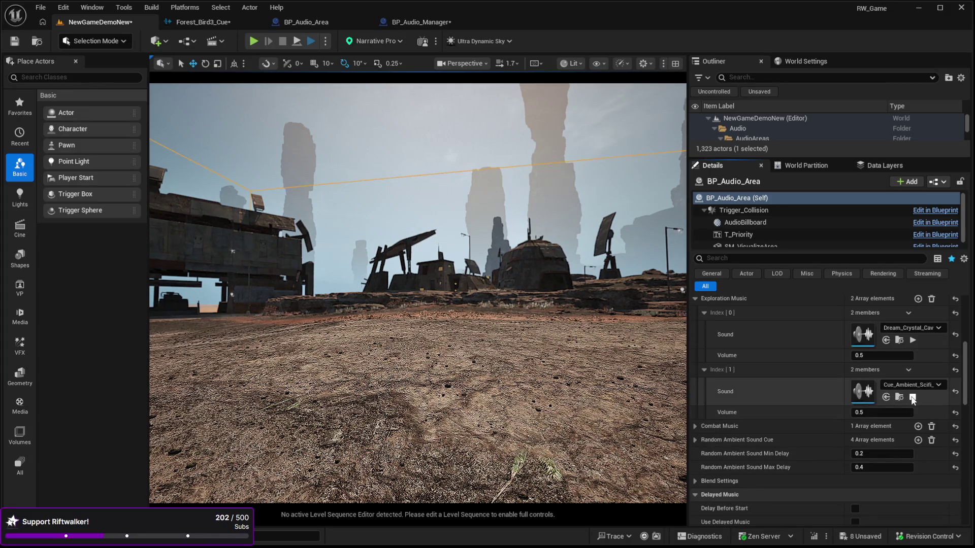
left_click(912, 398)
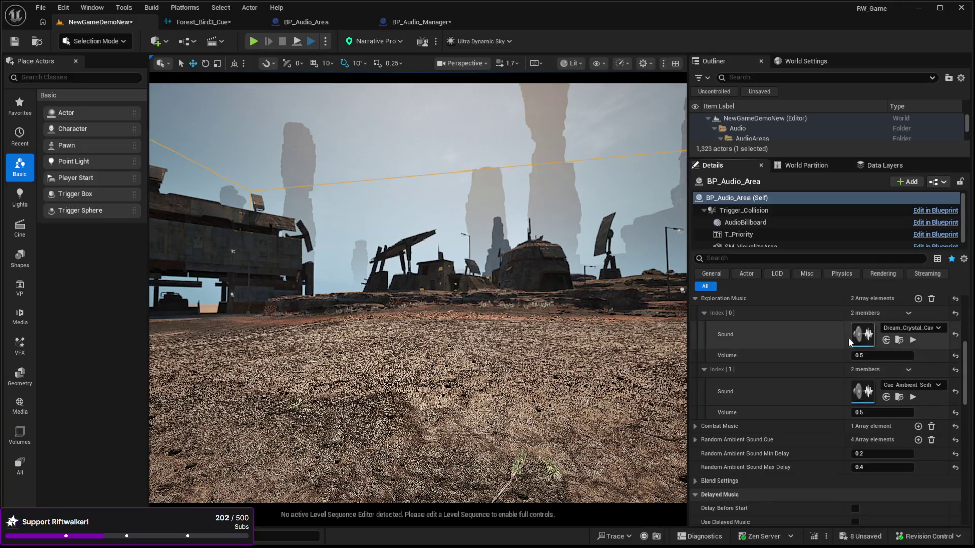
scroll(848, 338, "up", 1)
left_click(931, 315)
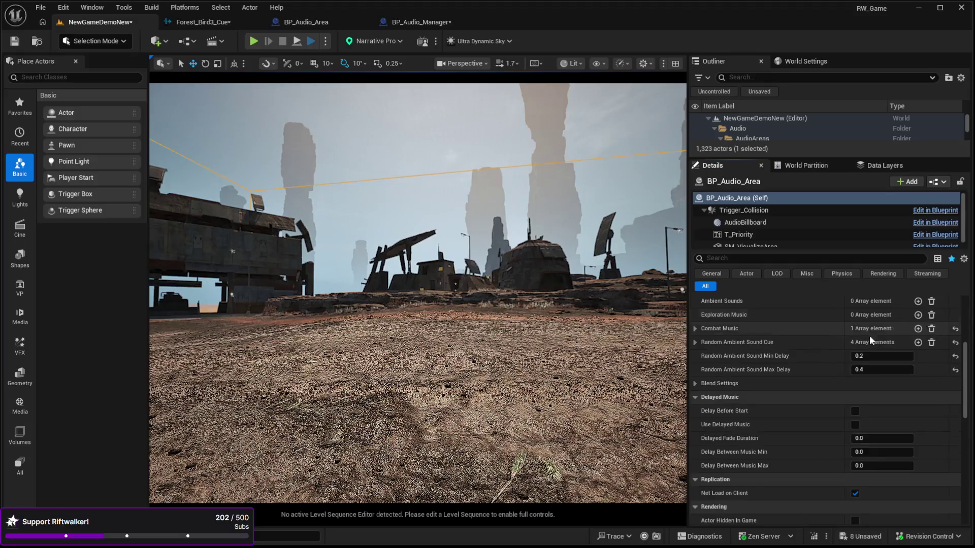
Step: Expand the Random Ambient Sound Cue entries, then play-test the level and stop
left_click(693, 342)
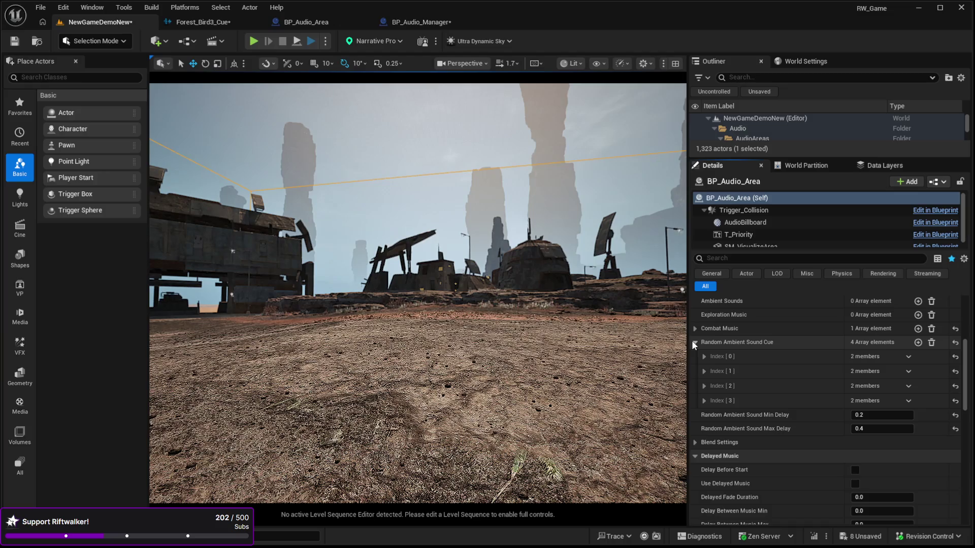
left_click(489, 422)
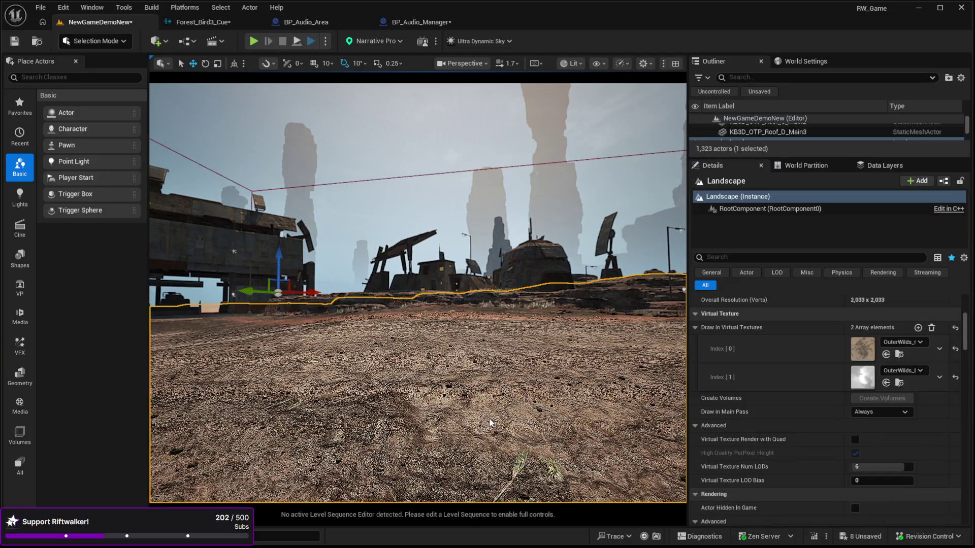
key("alt+p")
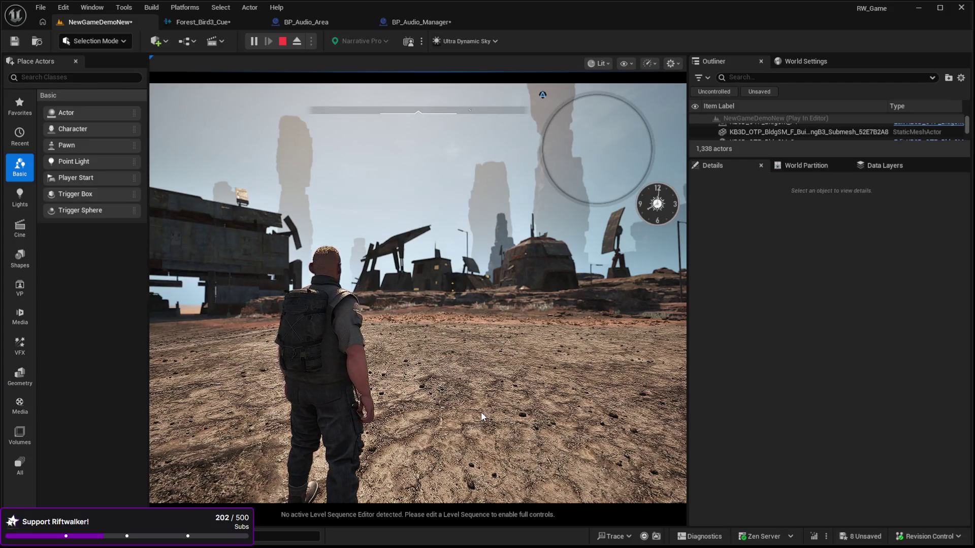
key("Escape")
left_click(552, 303)
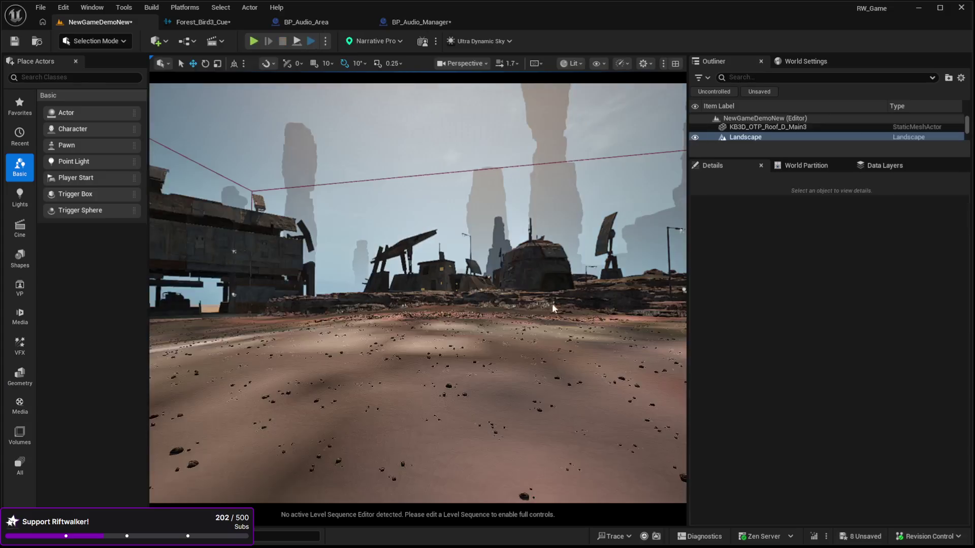
Step: Select BP_Audio_Area and expand all four Random Ambient Sound Cue entries
scroll(863, 129, "up", 5)
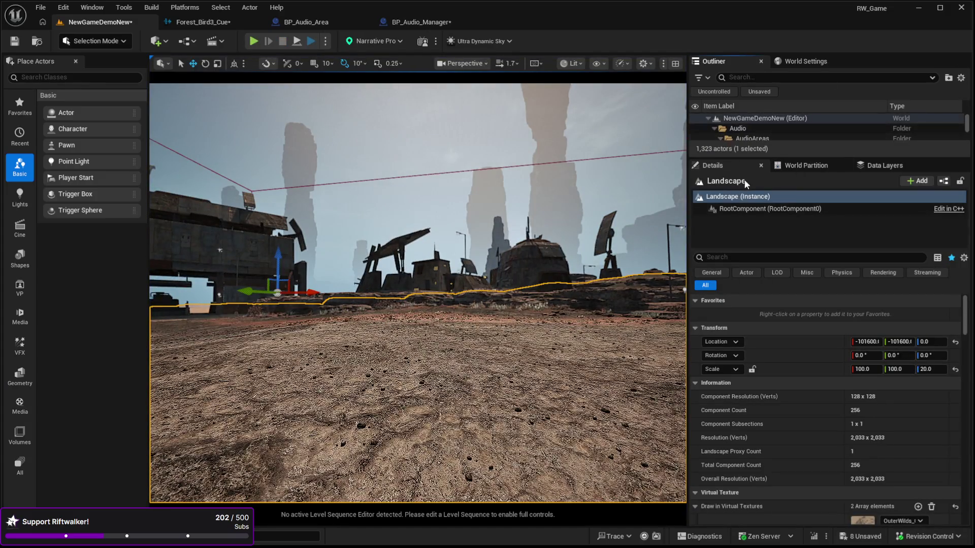
left_click_drag(729, 156, 730, 224)
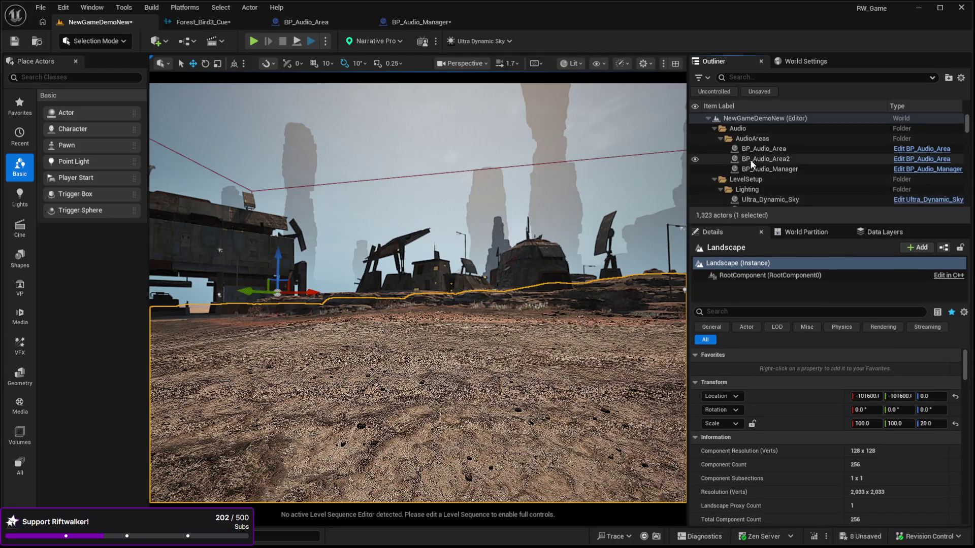
left_click(752, 150)
scroll(760, 427, "down", 5)
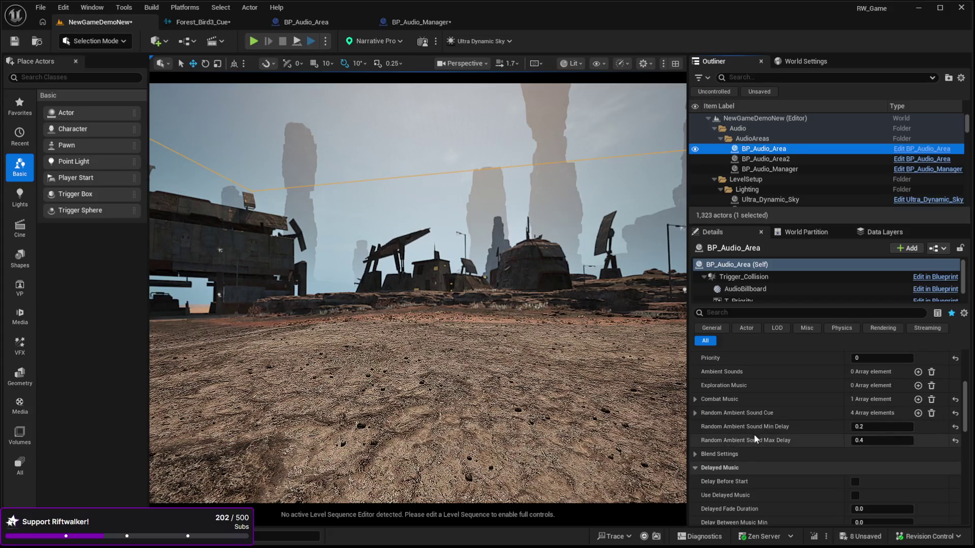
left_click(696, 413)
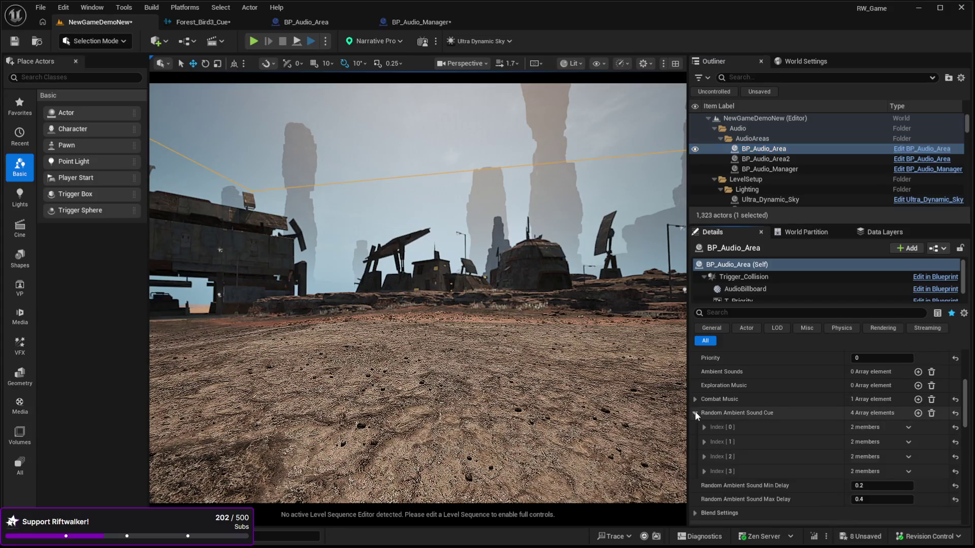
left_click(703, 472)
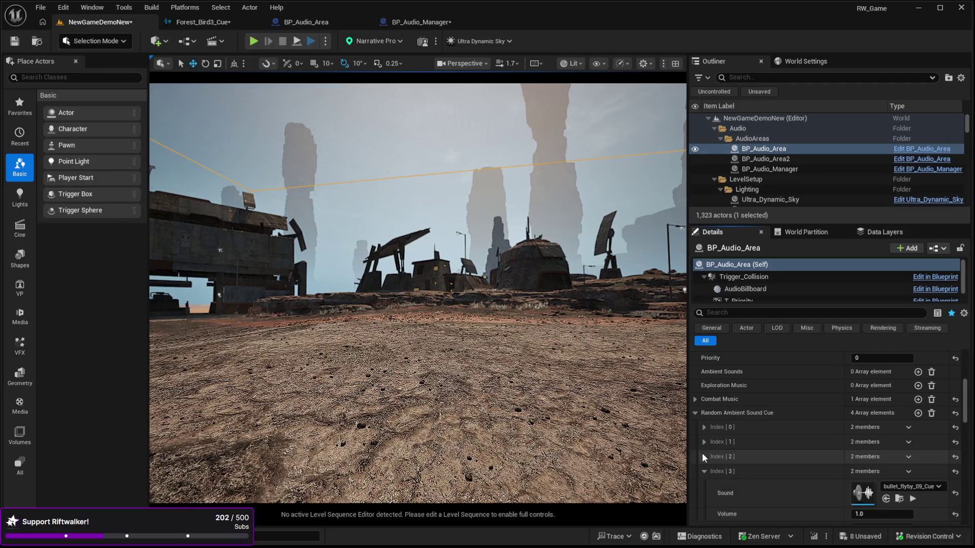
left_click(705, 456)
left_click(705, 442)
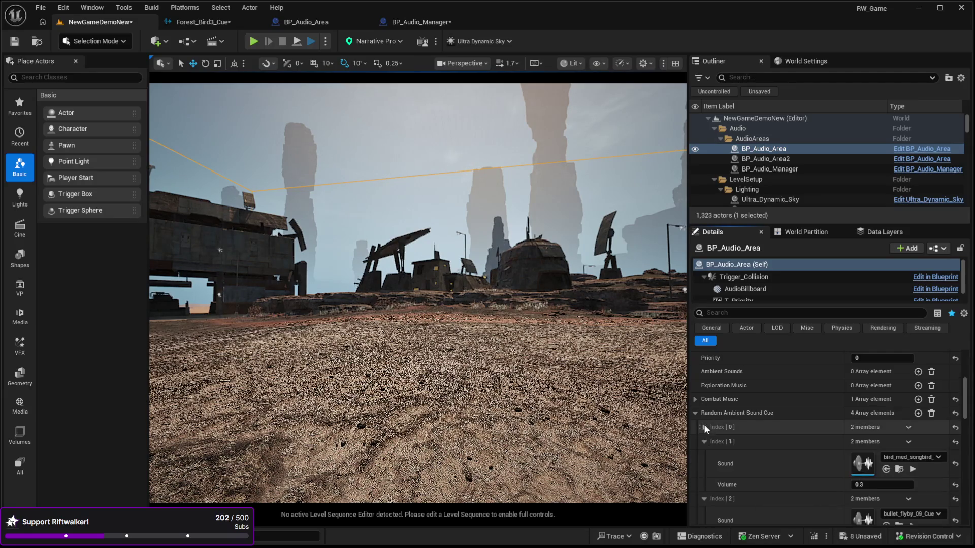
left_click(704, 427)
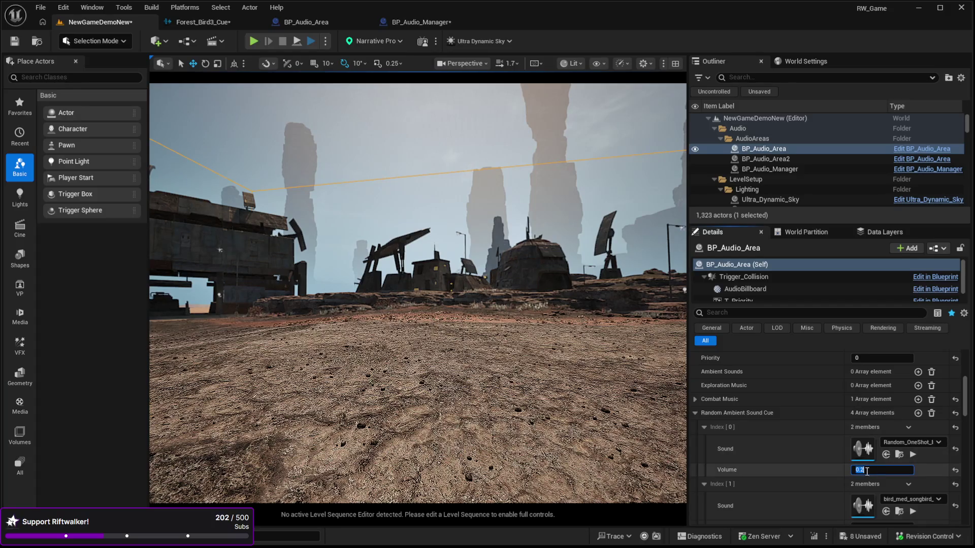
Step: Set the first random ambient sound entry's Volume to 1.0
type("1")
key("Return")
scroll(780, 442, "down", 3)
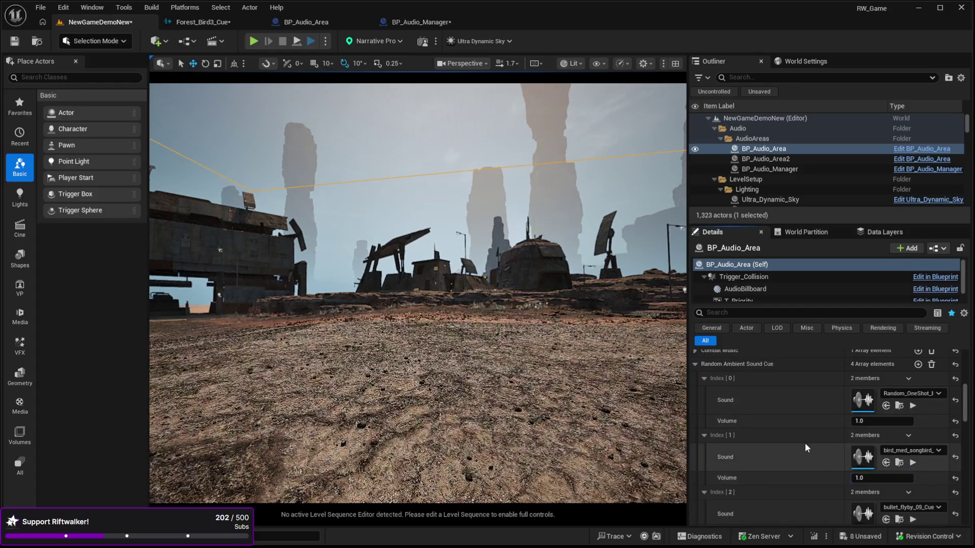
scroll(806, 442, "down", 8)
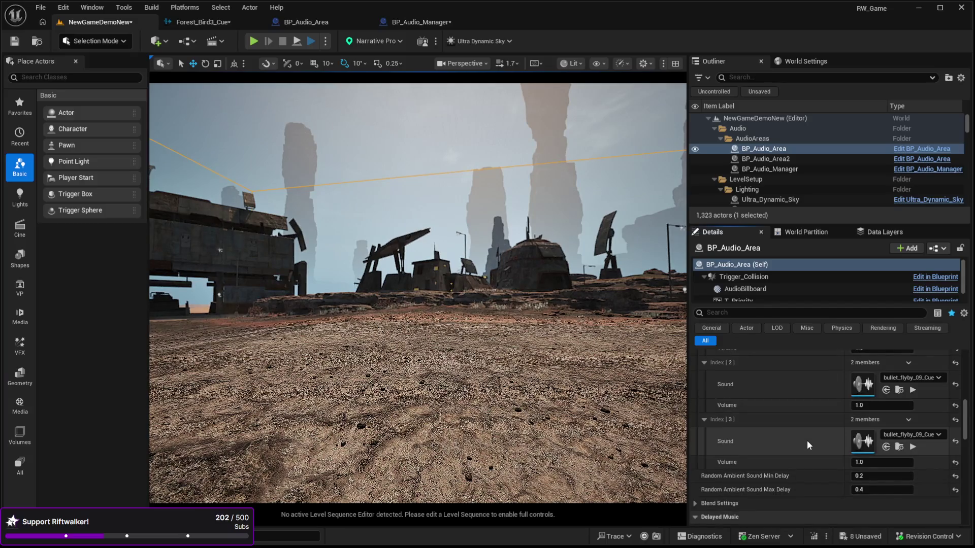
scroll(807, 445, "up", 2)
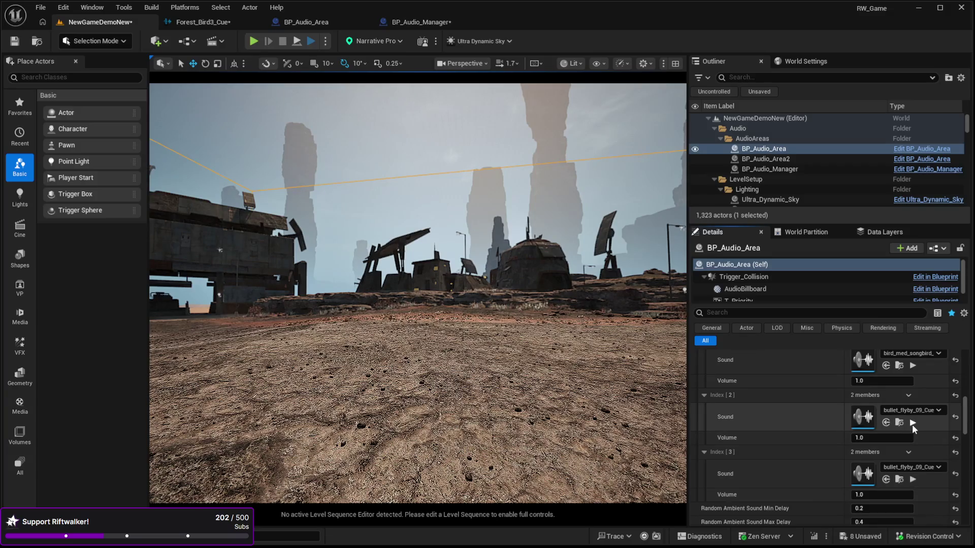
scroll(805, 446, "up", 1)
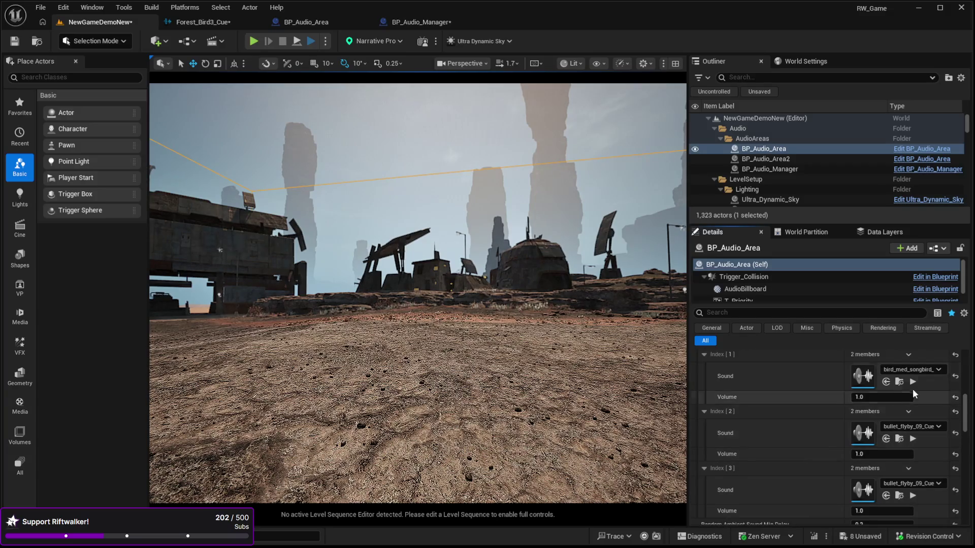
scroll(914, 385, "up", 3)
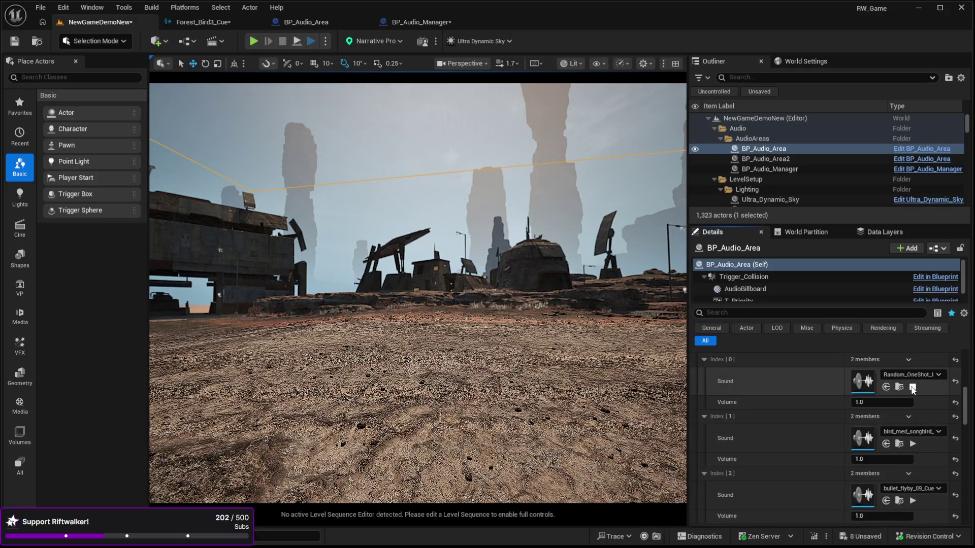
Step: Play-test the level, looking around in the running game, then stop
left_click(508, 415)
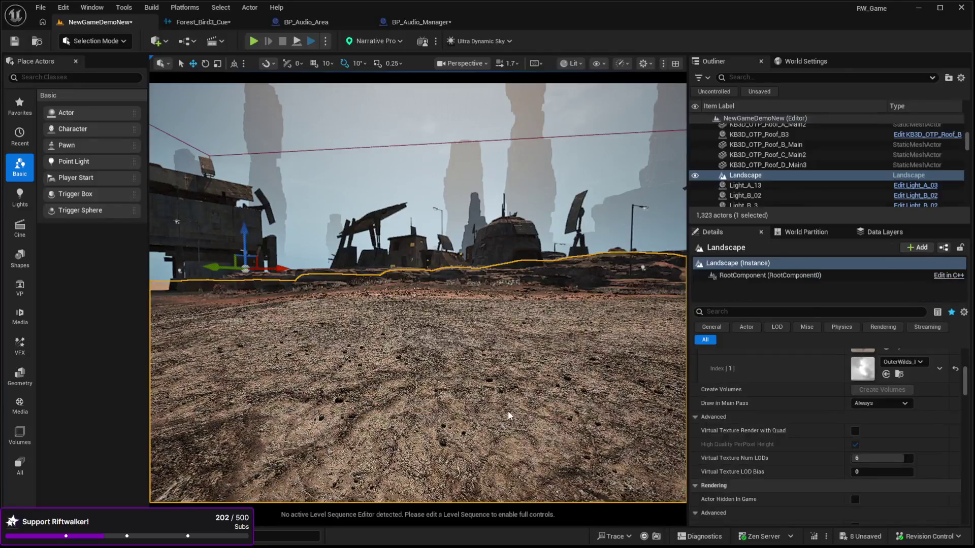
key("alt+p")
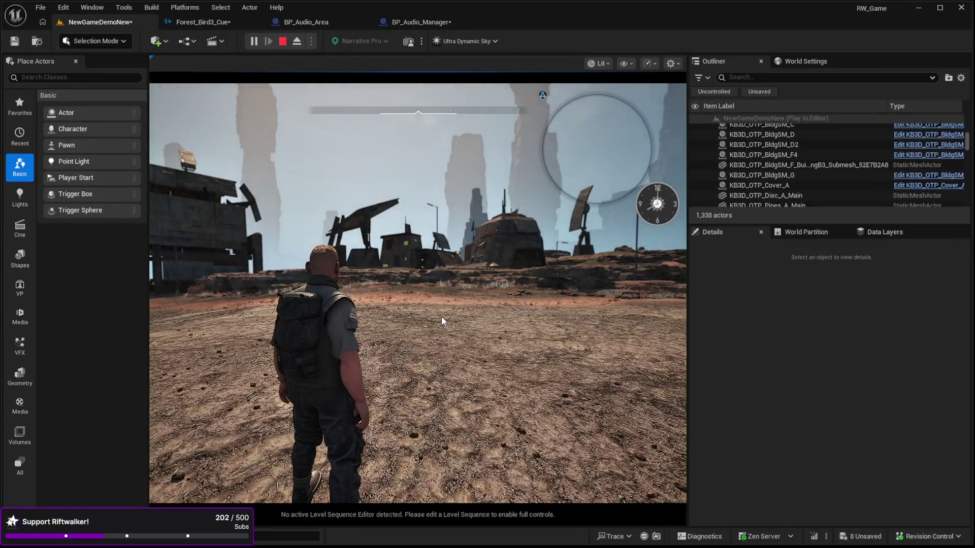
left_click(413, 343)
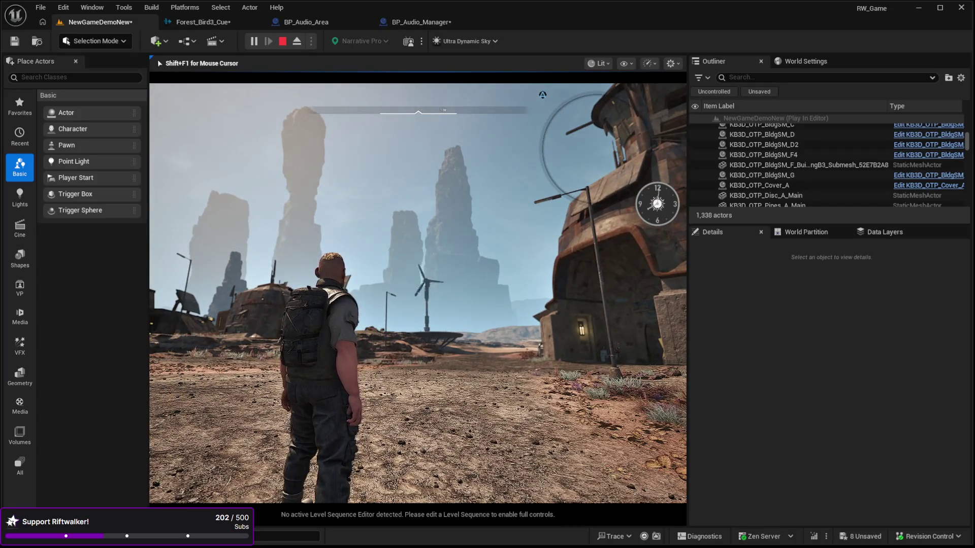
key("Escape")
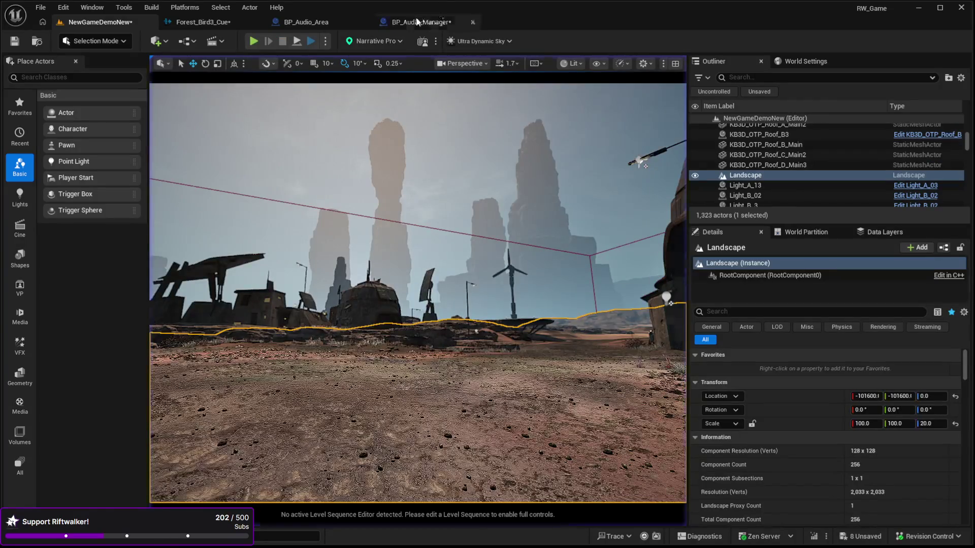
Step: Switch to BP_Audio_Manager and follow the Random Sounds in area chain to the restart nodes
left_click(418, 23)
mouse_move(356, 340)
left_mouse_down()
mouse_move(527, 343)
mouse_move(371, 344)
mouse_move(365, 254)
mouse_move(412, 129)
mouse_move(402, 239)
left_mouse_up()
scroll(365, 255, "down", 3)
scroll(402, 239, "up", 3)
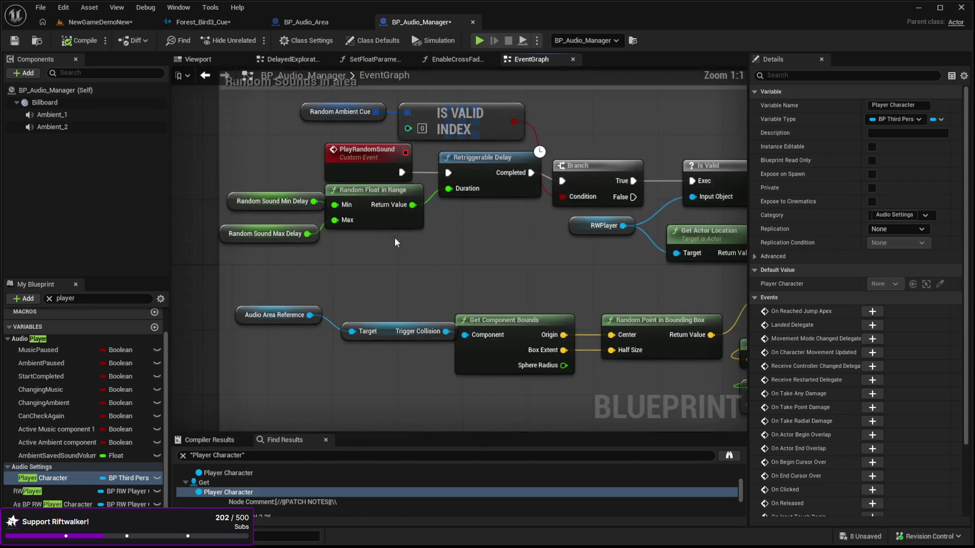
left_click_drag(467, 281, 509, 321)
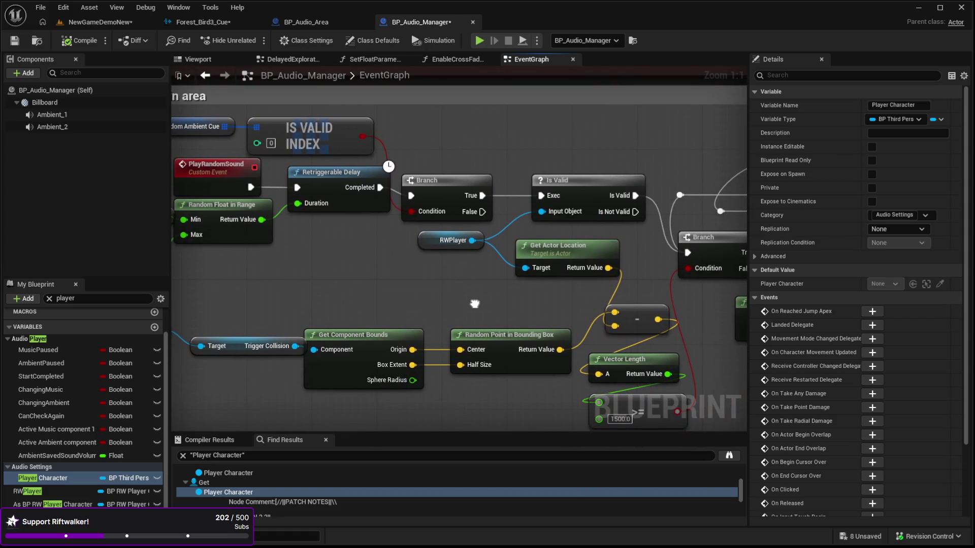
left_click_drag(474, 304, 472, 301)
mouse_move(452, 262)
left_mouse_down()
mouse_move(566, 298)
mouse_move(626, 298)
mouse_move(557, 267)
mouse_move(462, 259)
left_mouse_up()
mouse_move(562, 248)
left_mouse_down()
mouse_move(489, 300)
mouse_move(556, 345)
mouse_move(496, 358)
left_mouse_up()
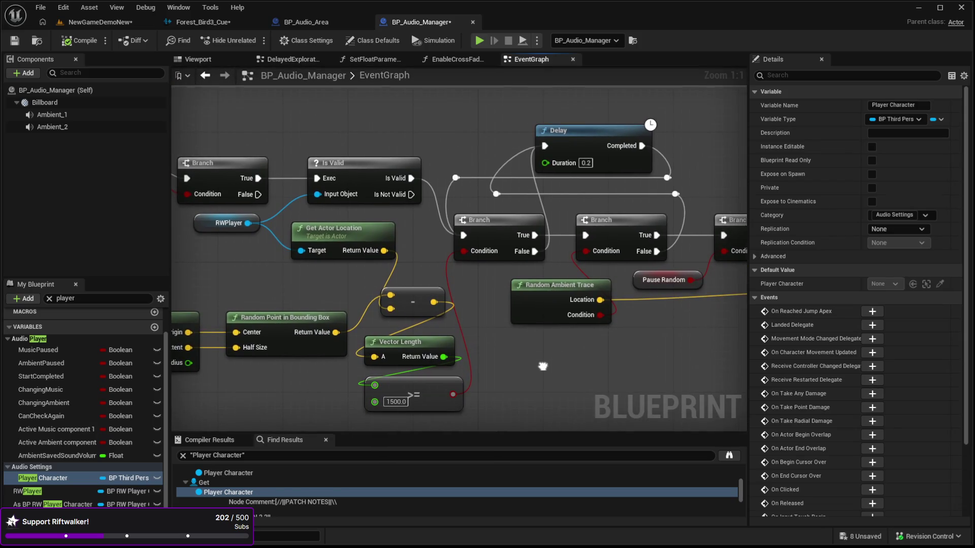
left_click_drag(553, 351, 499, 351)
mouse_move(669, 345)
left_mouse_down()
mouse_move(591, 346)
mouse_move(552, 376)
mouse_move(505, 390)
mouse_move(403, 391)
mouse_move(292, 331)
left_mouse_up()
scroll(383, 391, "down", 2)
left_click_drag(635, 305, 579, 283)
mouse_move(736, 276)
left_mouse_down()
mouse_move(577, 327)
mouse_move(342, 366)
left_mouse_up()
Step: Select the Play Random Sound call, IS VALID INDEX node and PlayRandomSound custom event
left_click(414, 282)
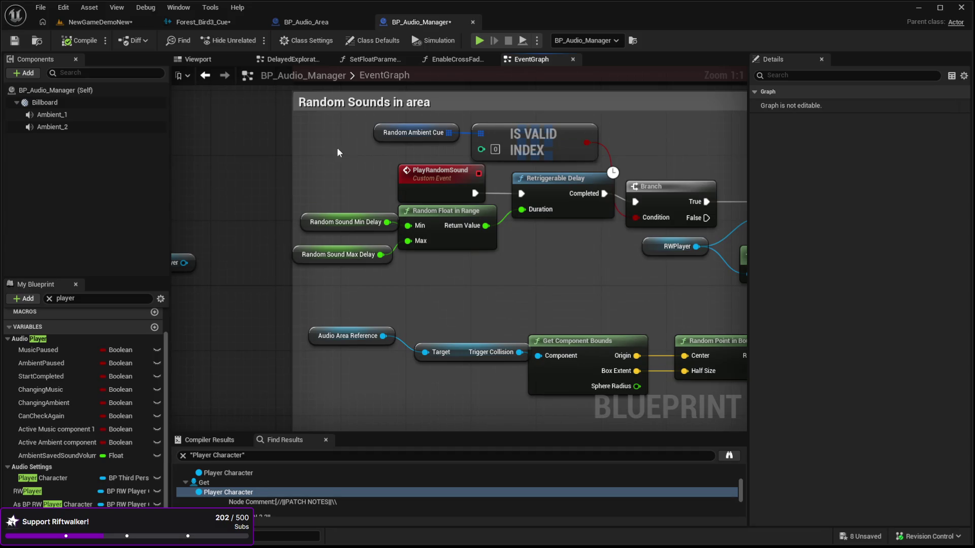
left_click(513, 137)
left_click_drag(517, 304, 519, 316)
left_click(426, 182)
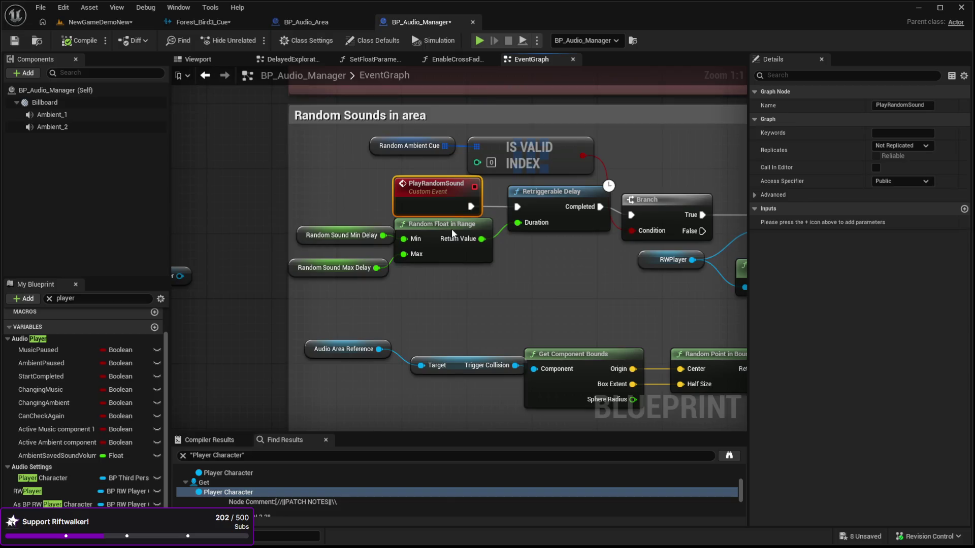
Step: Search for PlayRandomSound references and visit each of the three results
key("alt+shift+f")
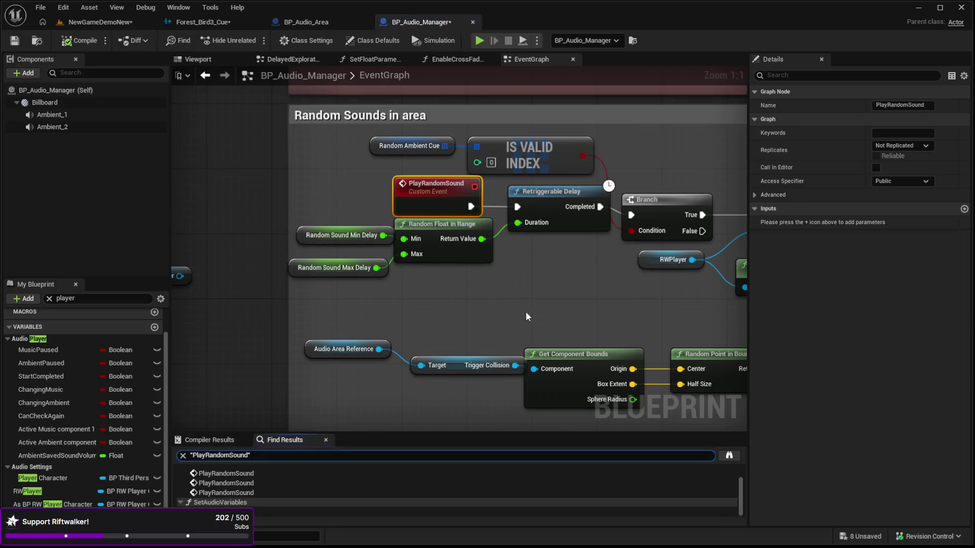
left_click(218, 473)
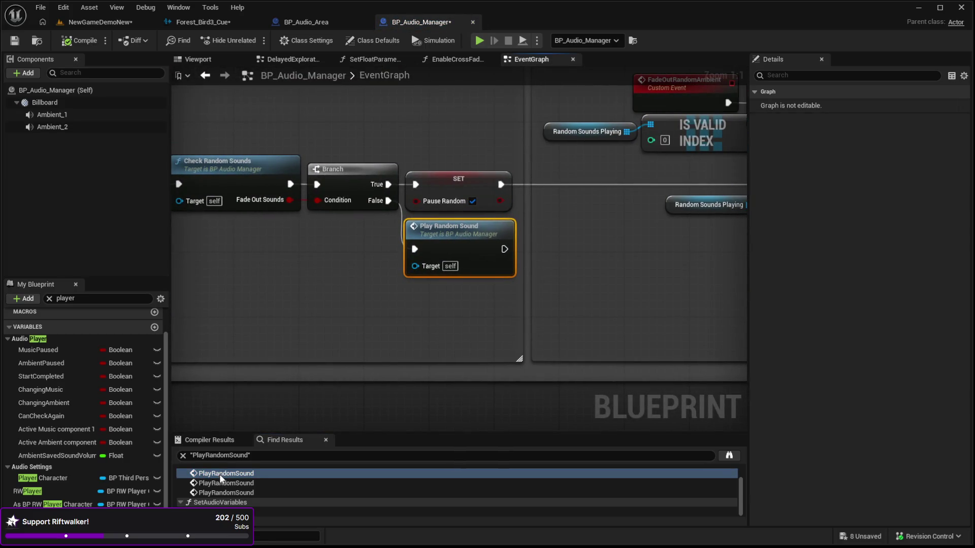
left_click(225, 482)
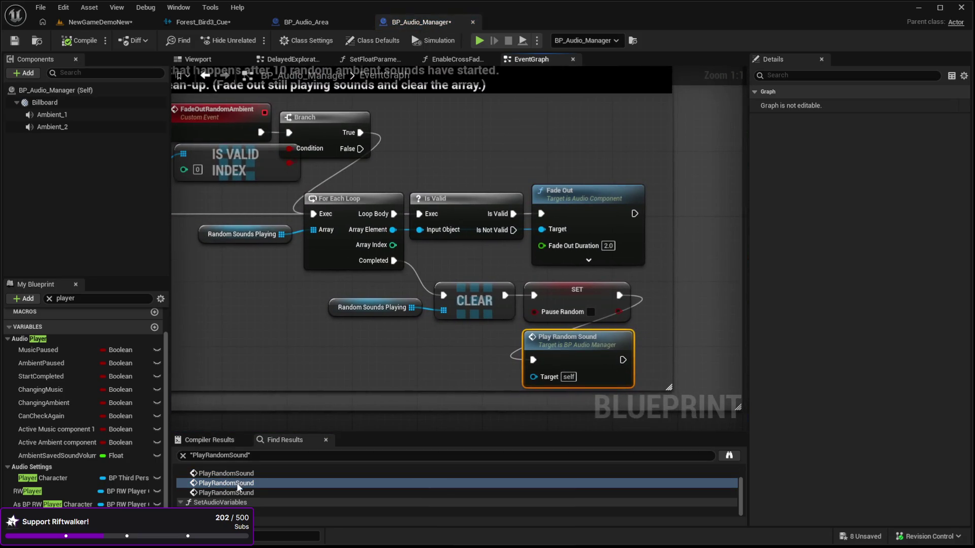
left_click(233, 494)
mouse_move(271, 373)
left_mouse_down()
mouse_move(379, 315)
mouse_move(339, 310)
mouse_move(324, 315)
mouse_move(685, 269)
mouse_move(673, 257)
left_mouse_up()
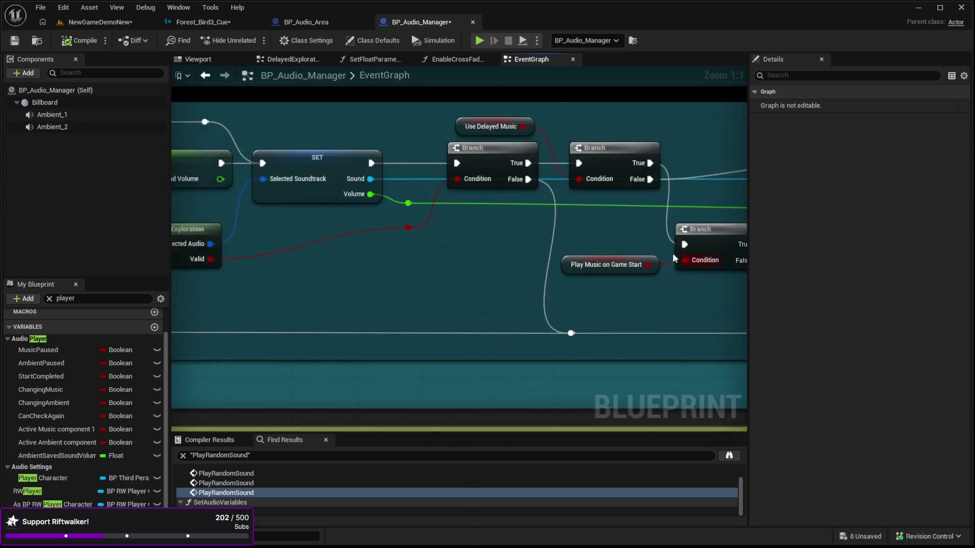
Step: Inspect the Is Overlapping Actor node and the RWPlayer and As BP RW Player Character variables
scroll(673, 257, "down", 5)
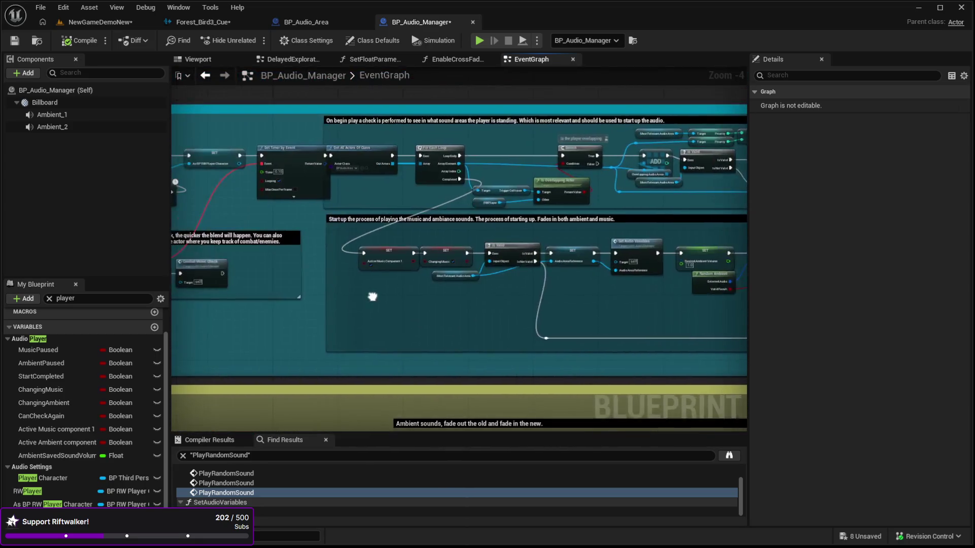
scroll(372, 297, "up", 2)
mouse_move(475, 207)
left_mouse_down()
mouse_move(379, 218)
mouse_move(202, 263)
mouse_move(220, 238)
mouse_move(337, 246)
left_mouse_up()
scroll(378, 218, "down", 1)
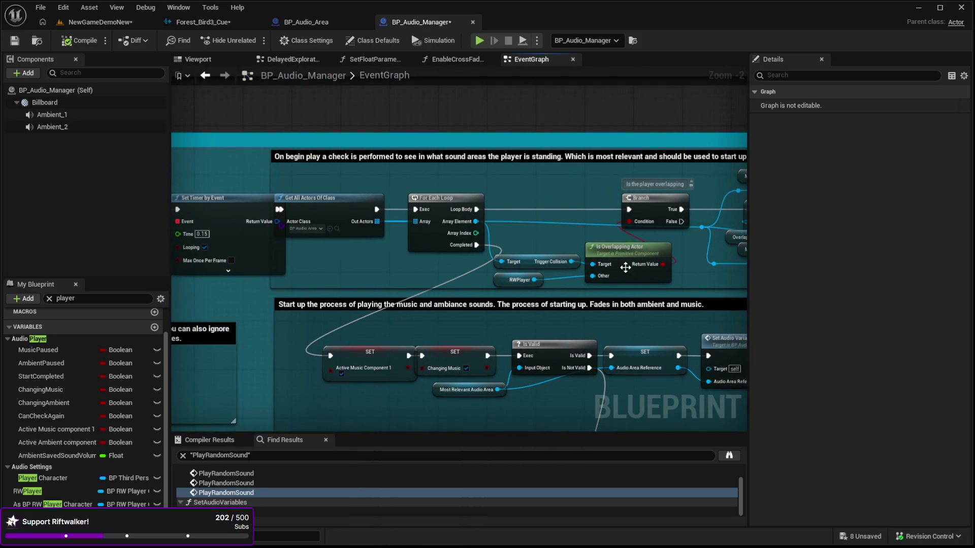
left_click(615, 253)
left_click_drag(438, 264, 371, 258)
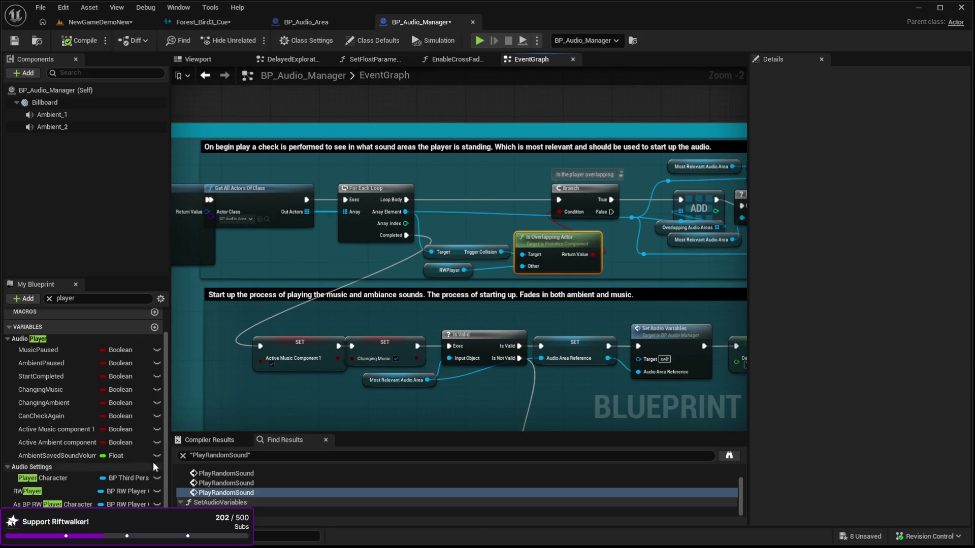
left_click(71, 506)
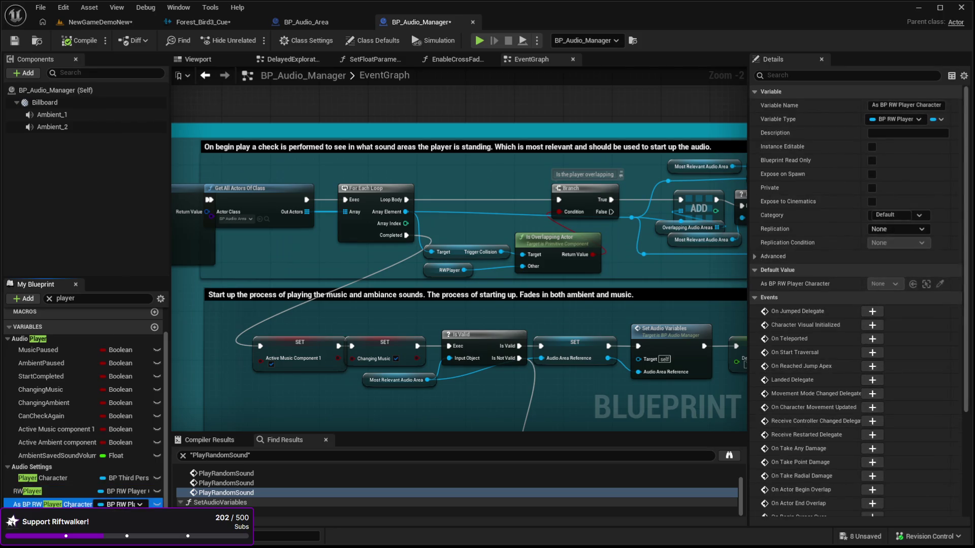
left_click(66, 491)
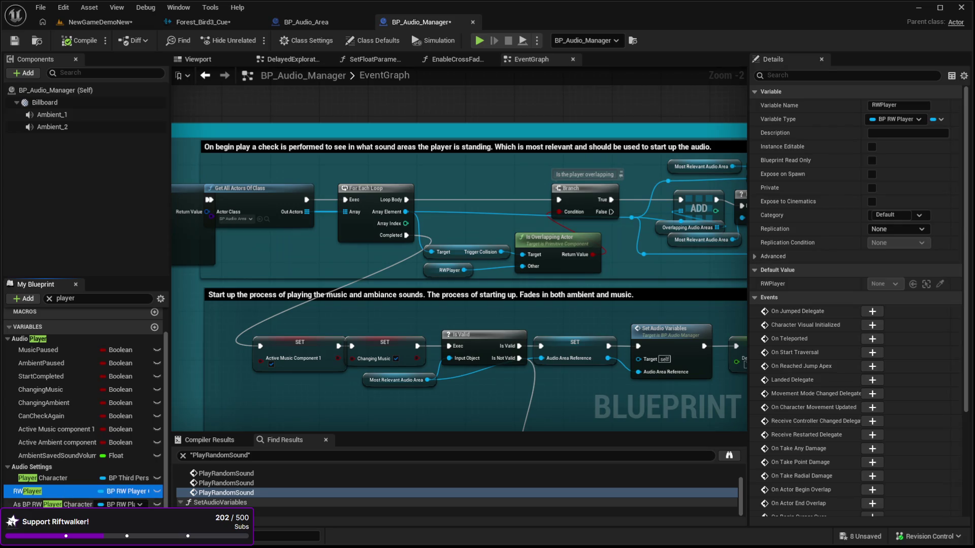
left_click(69, 505)
Step: Bring Event BeginPlay and the cast node into view and undo to the original cast setup
left_click_drag(274, 261, 424, 236)
mouse_move(243, 282)
left_mouse_down()
mouse_move(312, 250)
mouse_move(441, 254)
left_mouse_up()
left_click_drag(293, 274, 244, 289)
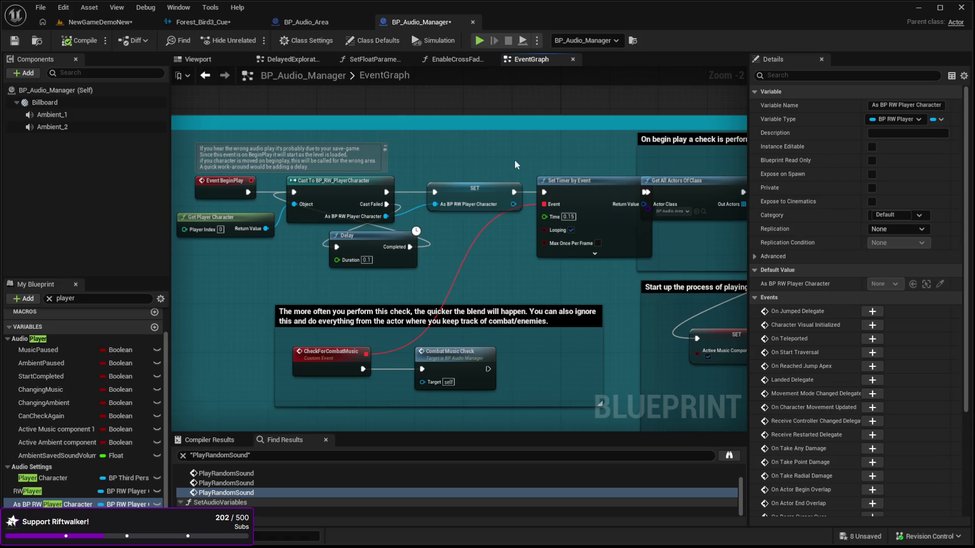
left_click_drag(516, 165, 464, 162)
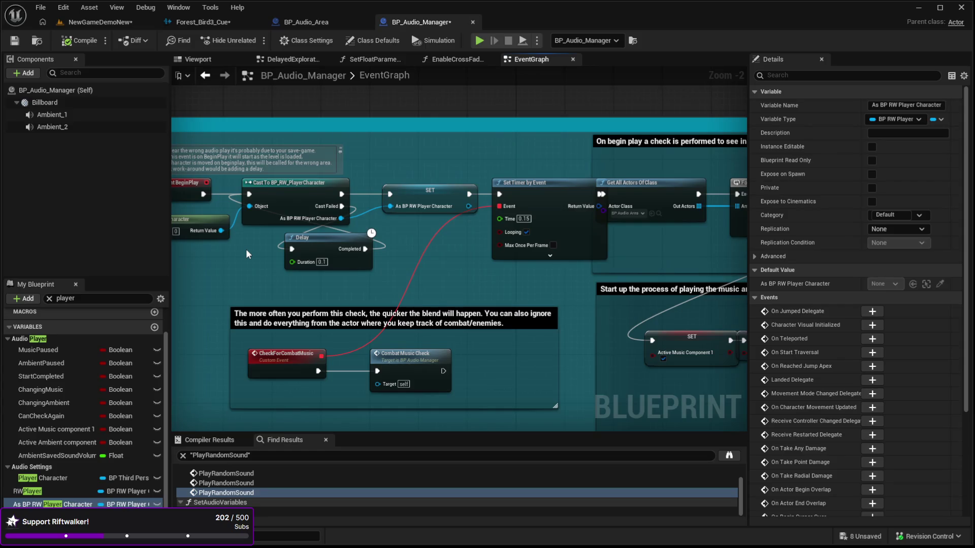
key("ctrl+z")
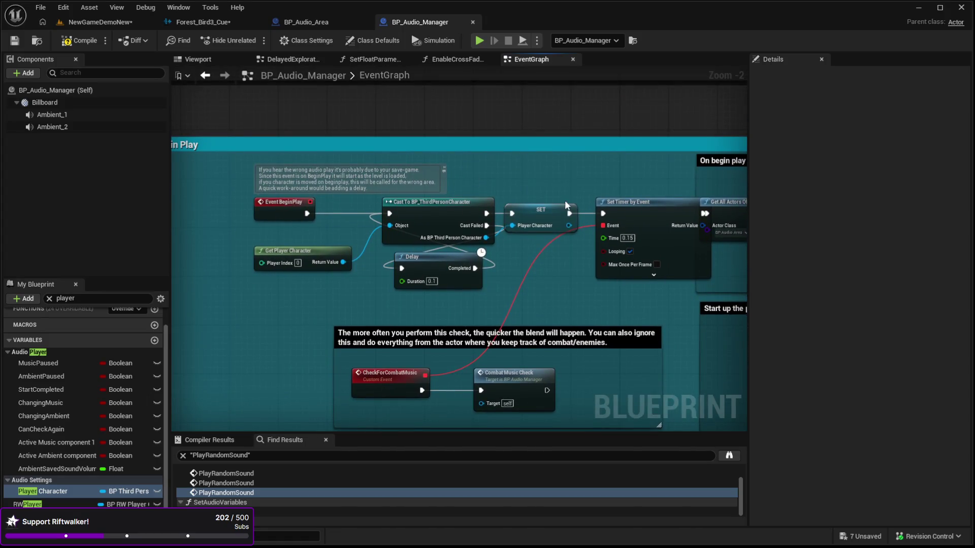
mouse_move(526, 210)
left_mouse_down()
mouse_move(541, 212)
mouse_move(536, 224)
mouse_move(526, 184)
mouse_move(528, 209)
left_mouse_up()
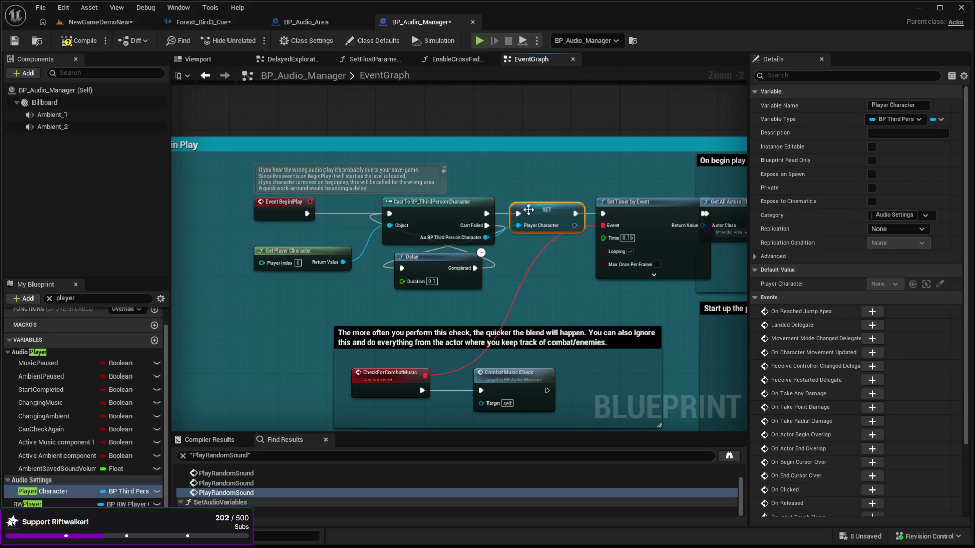
Step: Check the Delay and Get Player Character nodes, then go back to the NewGameDemoNew level
left_click(496, 272)
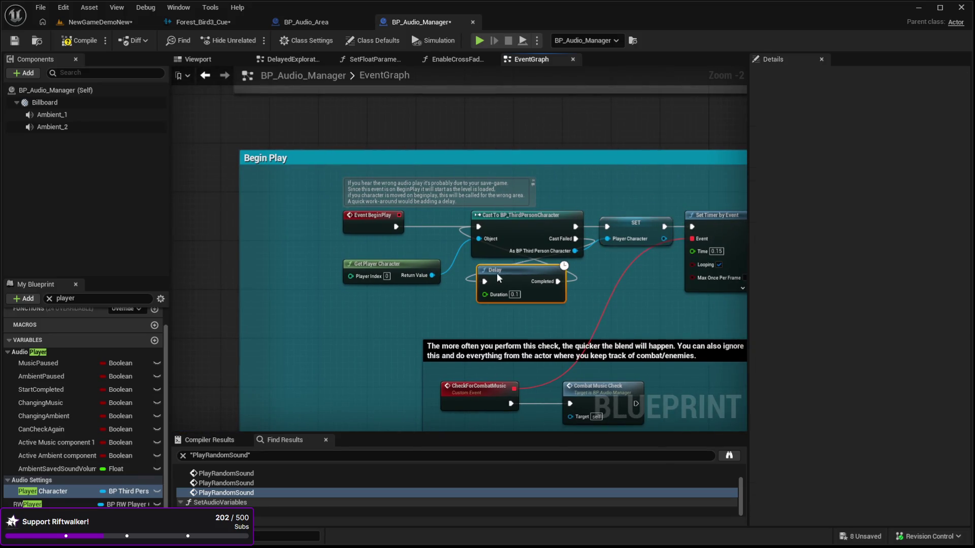
left_click_drag(435, 175, 419, 175)
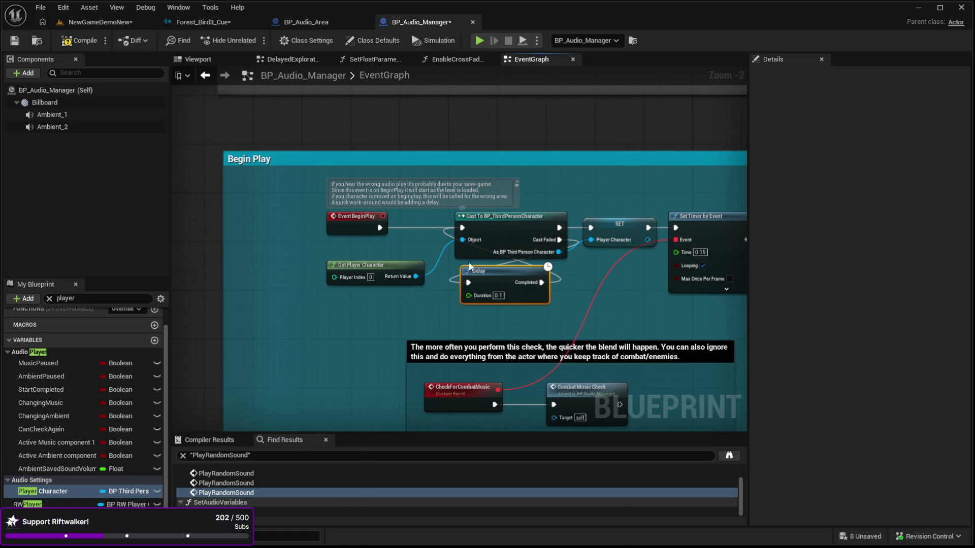
left_click(362, 281)
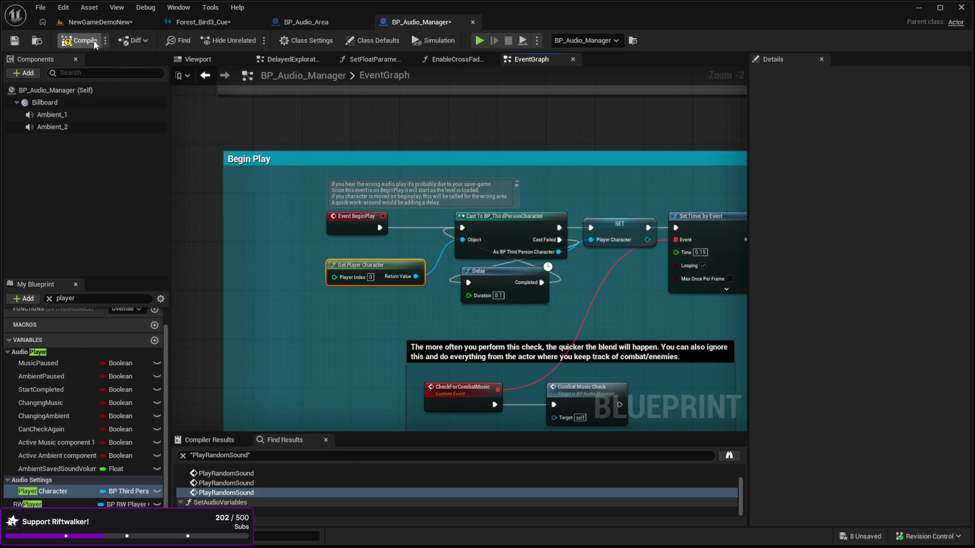
left_click(91, 22)
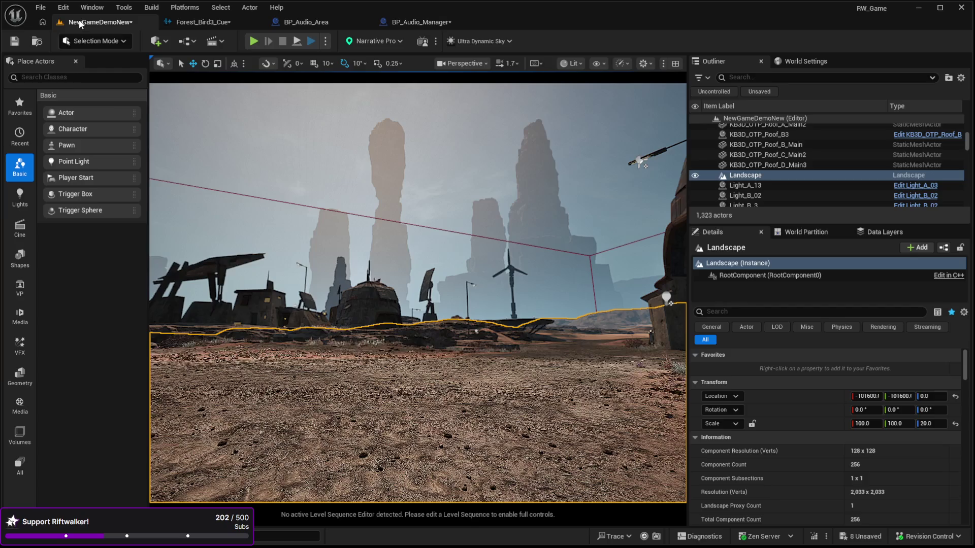
key("alt+p")
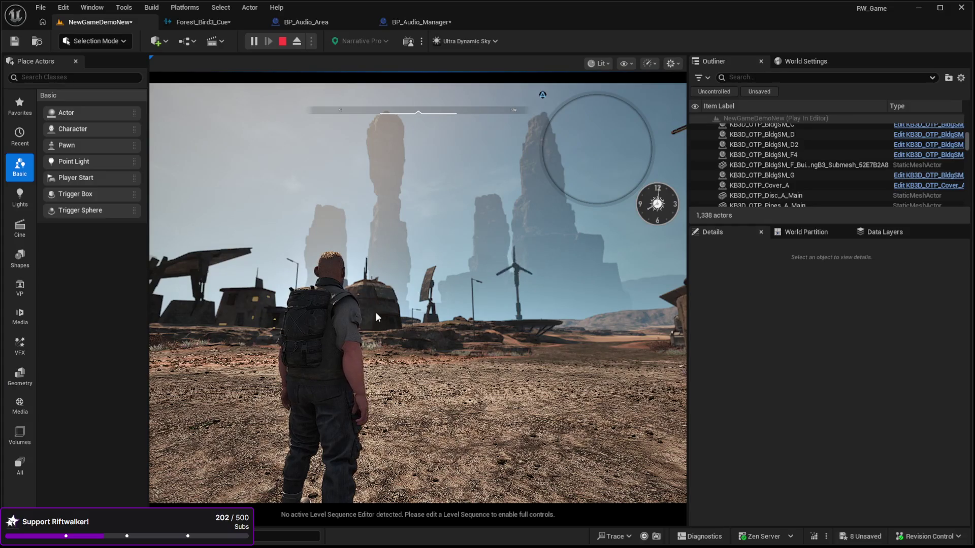
left_click(168, 331)
key("w")
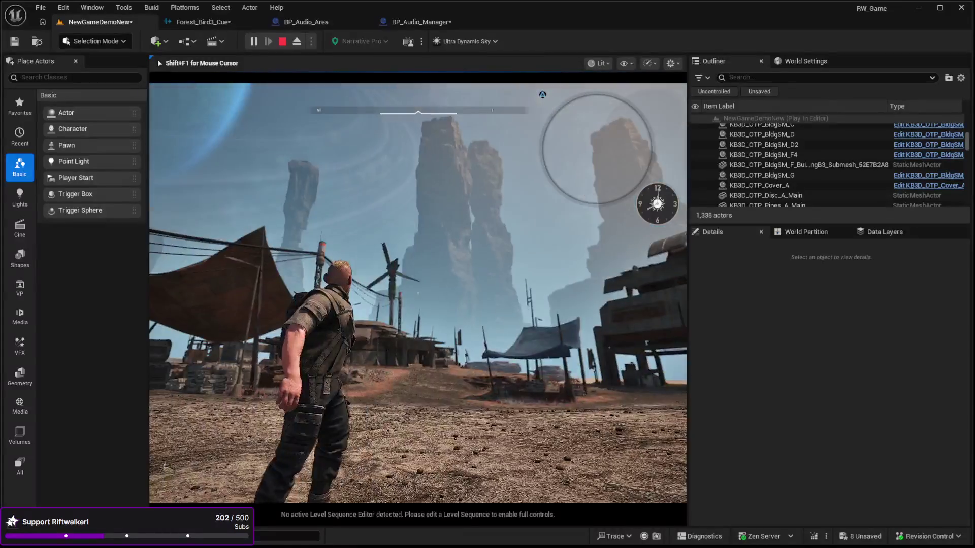
key("w")
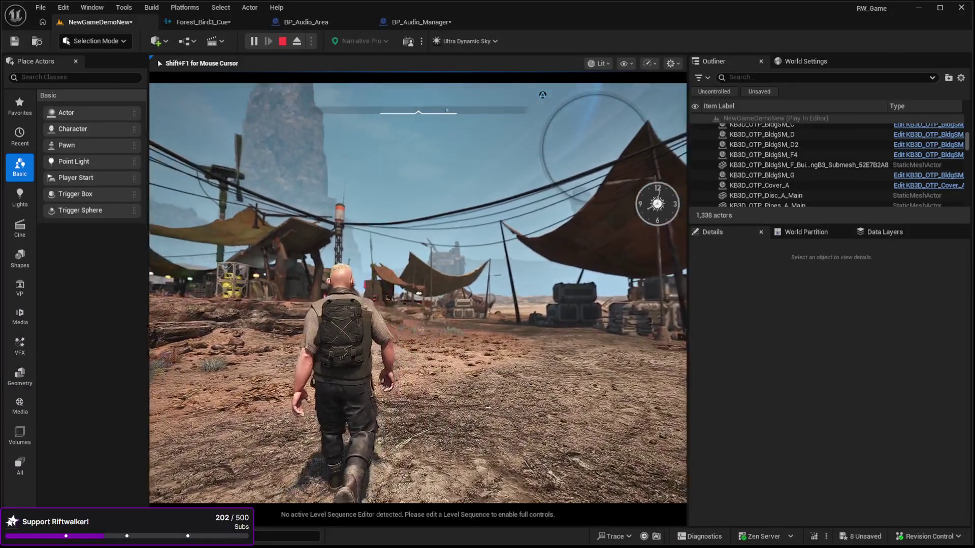
key("w")
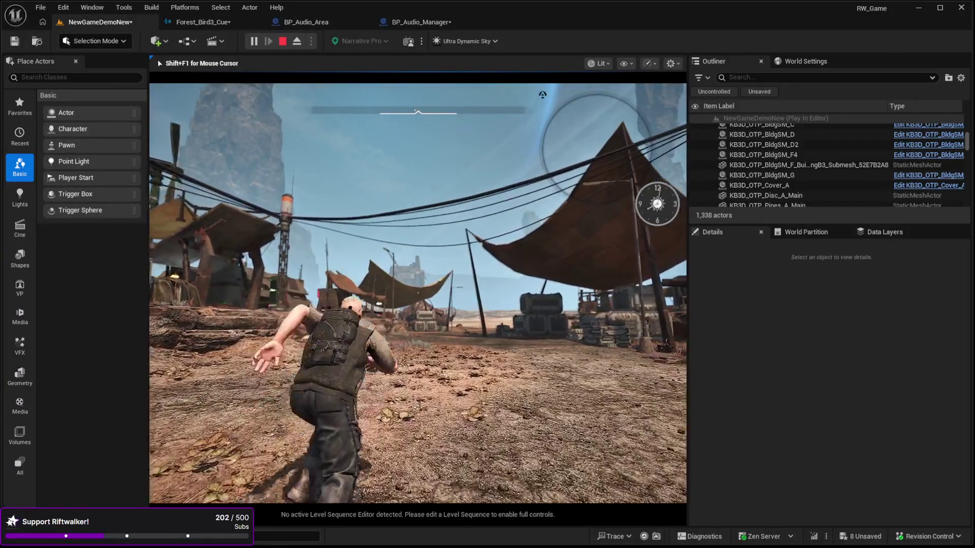
key("w")
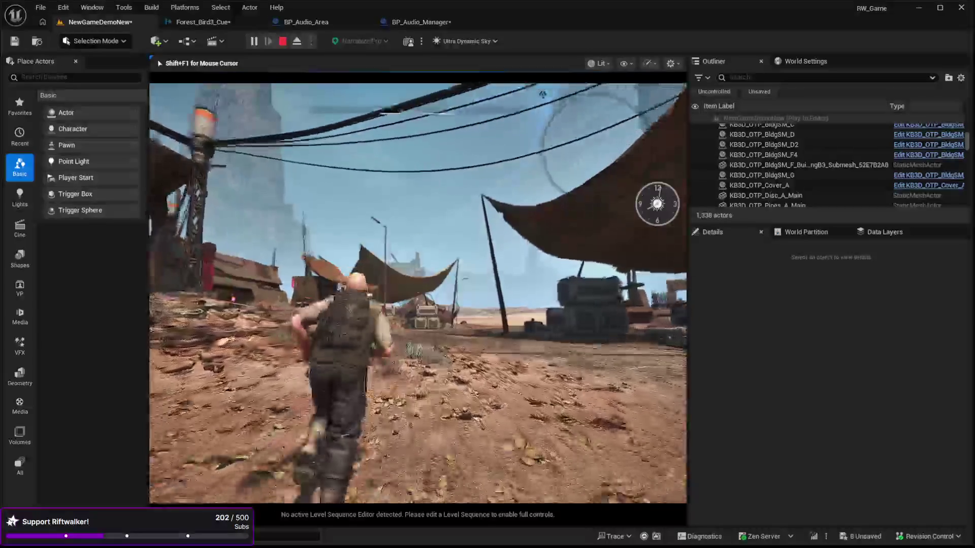
key("w")
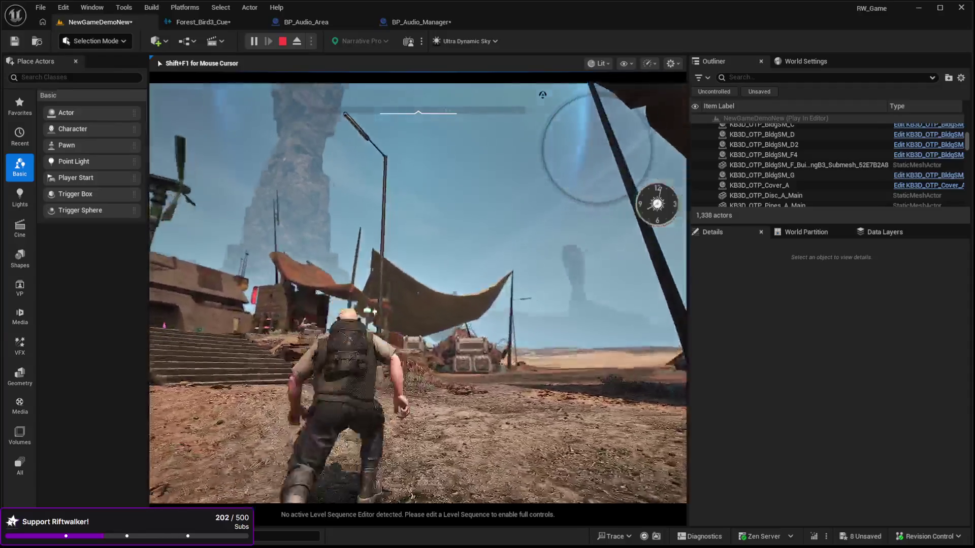
key("w")
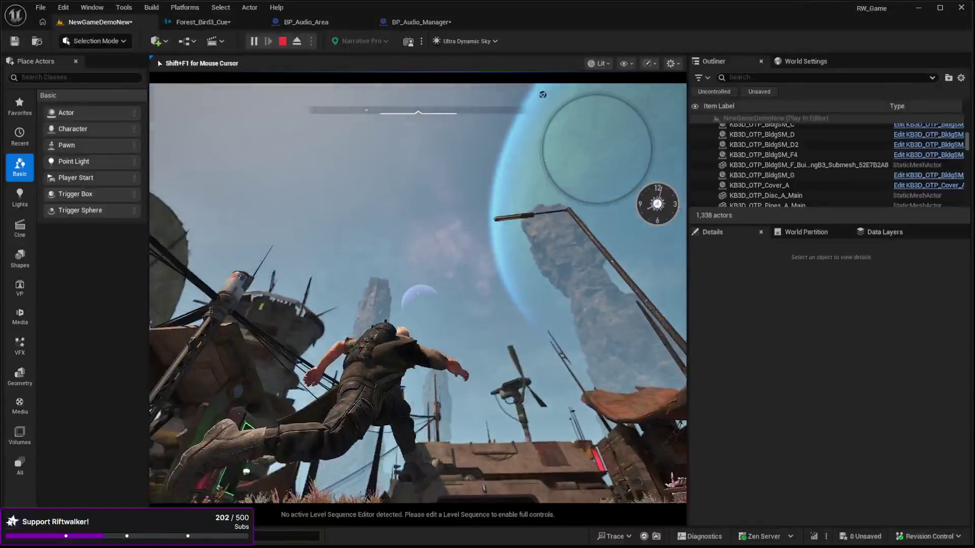
key("w")
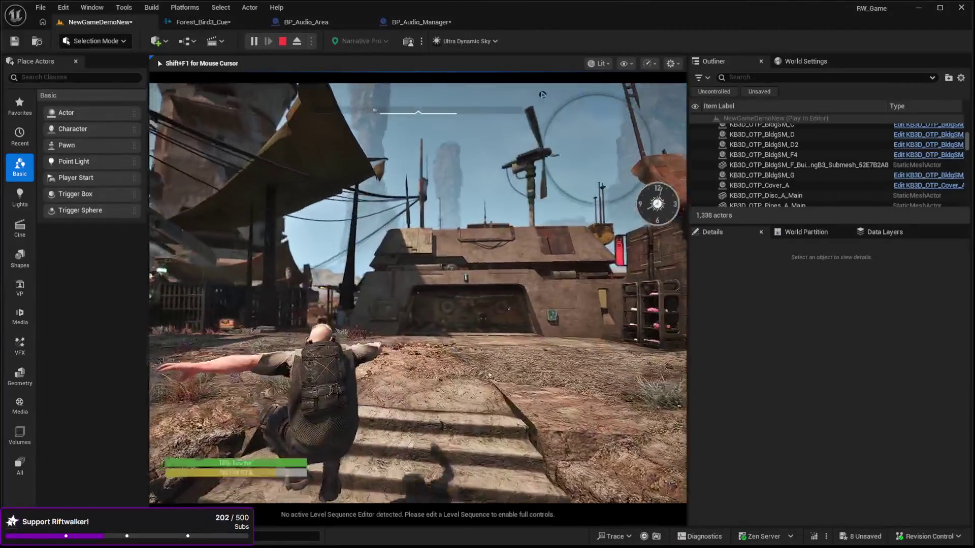
key("w")
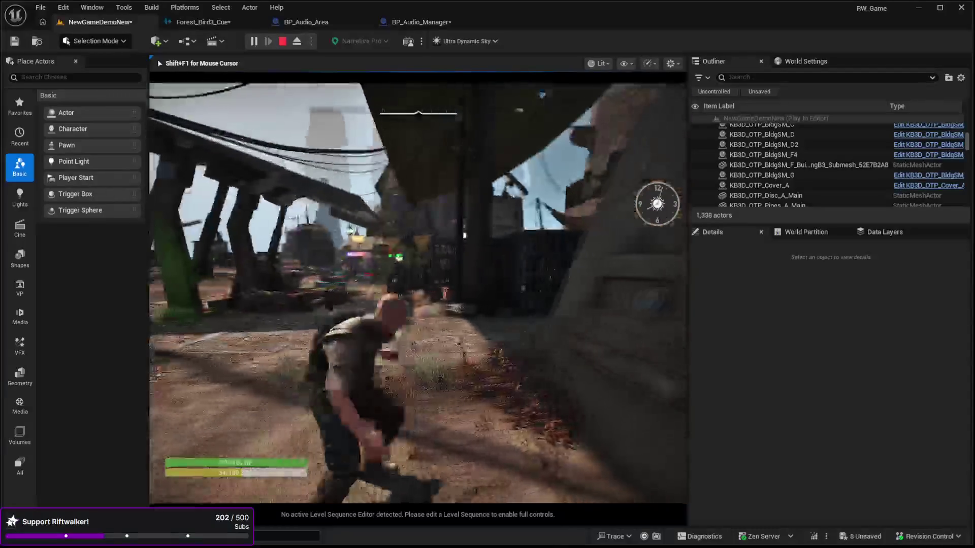
key("w")
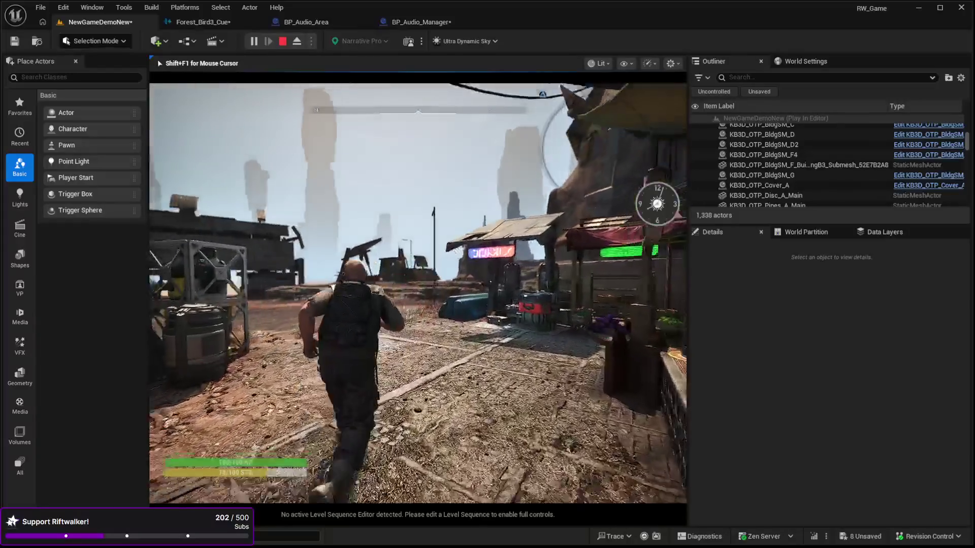
key("Escape")
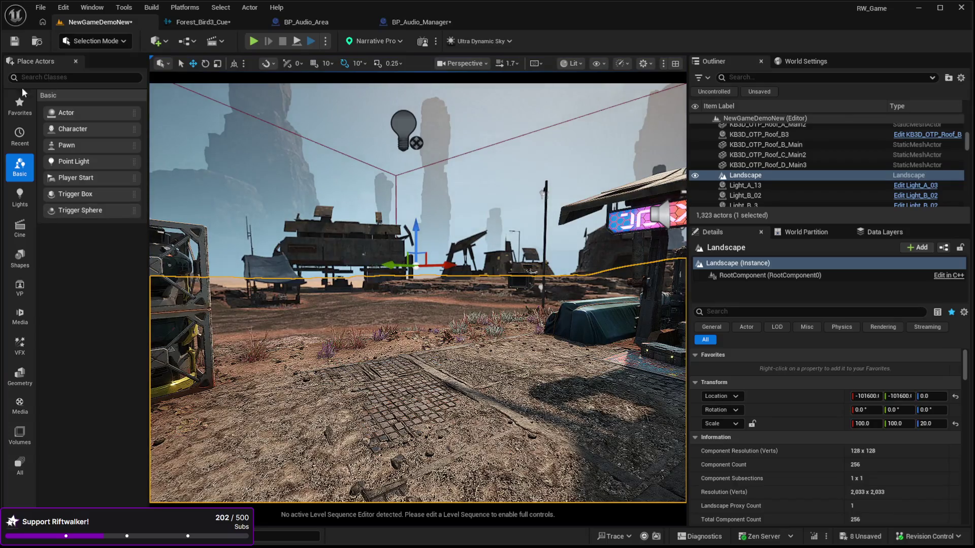
Step: Close the BP_Audio_Manager, BP_Audio_Area and Forest_Bird3_Cue editor tabs
left_click_drag(348, 206, 335, 176)
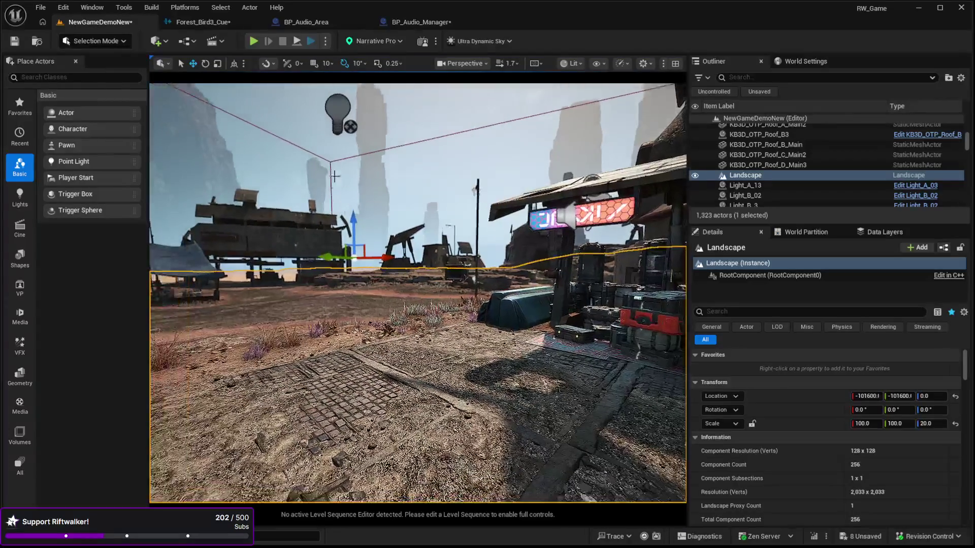
left_click(442, 22)
left_click(474, 21)
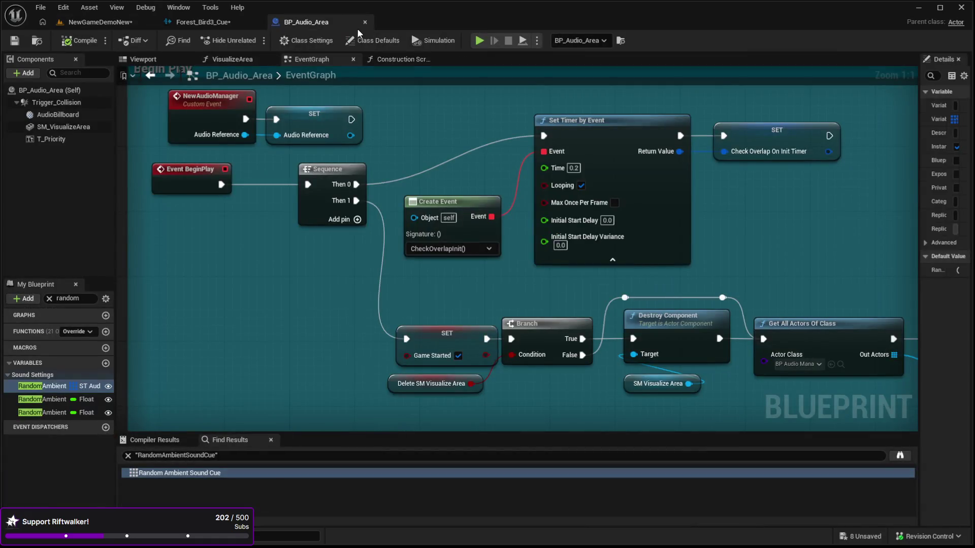
left_click(364, 22)
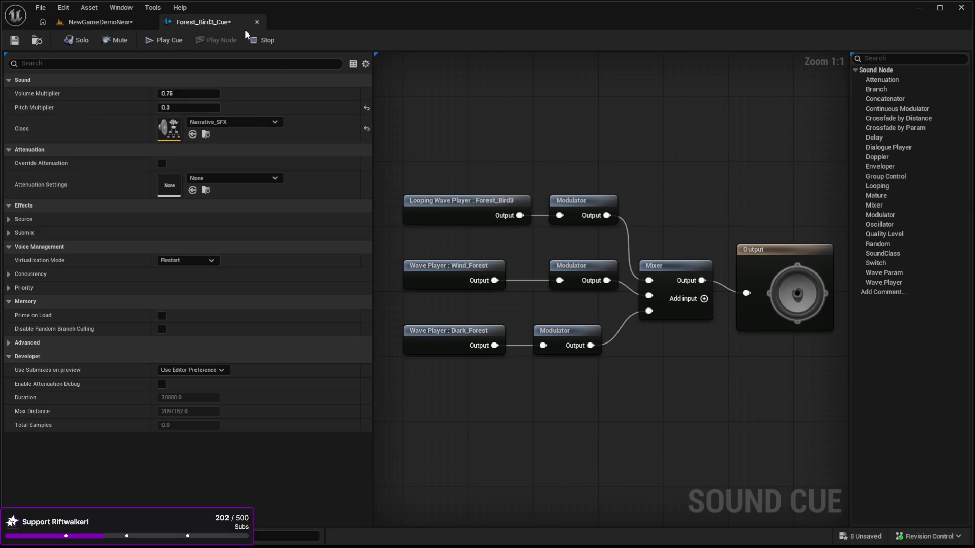
left_click(258, 22)
Step: Fly through the camp to the rock slab and tower, then switch to Foliage Mode
key("w")
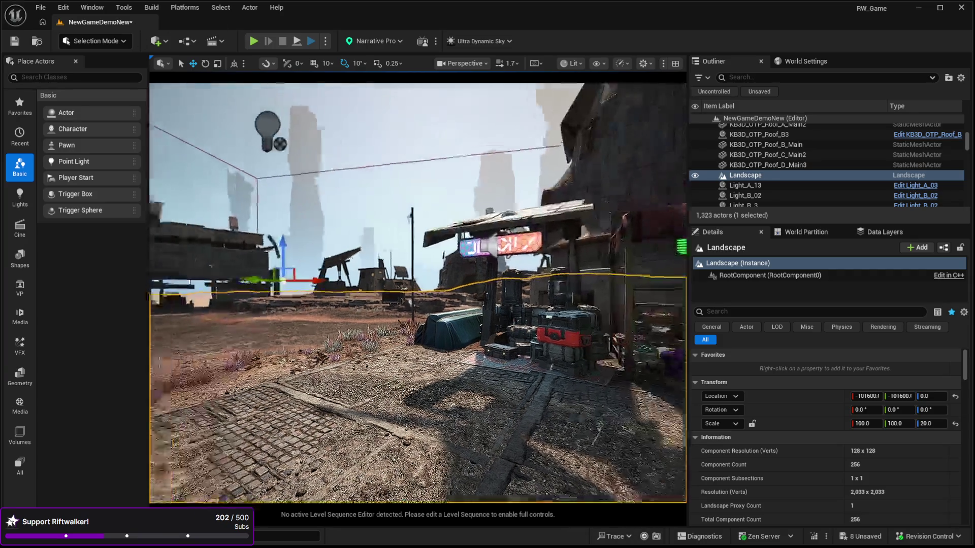
key("w")
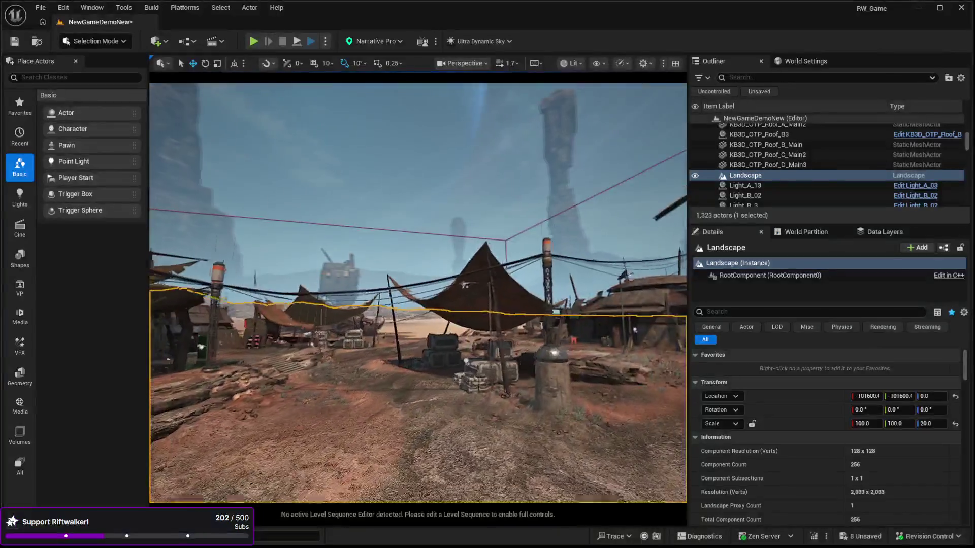
key("w")
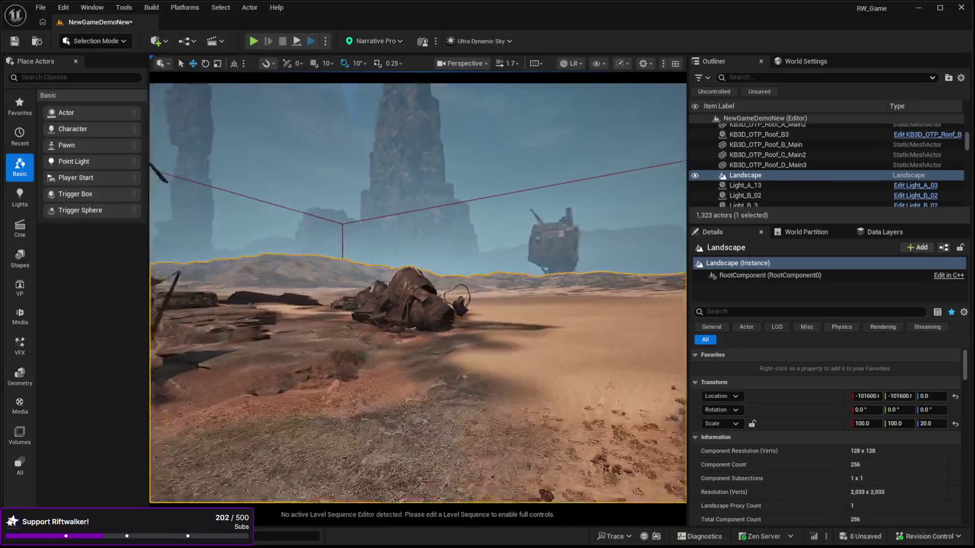
key("w")
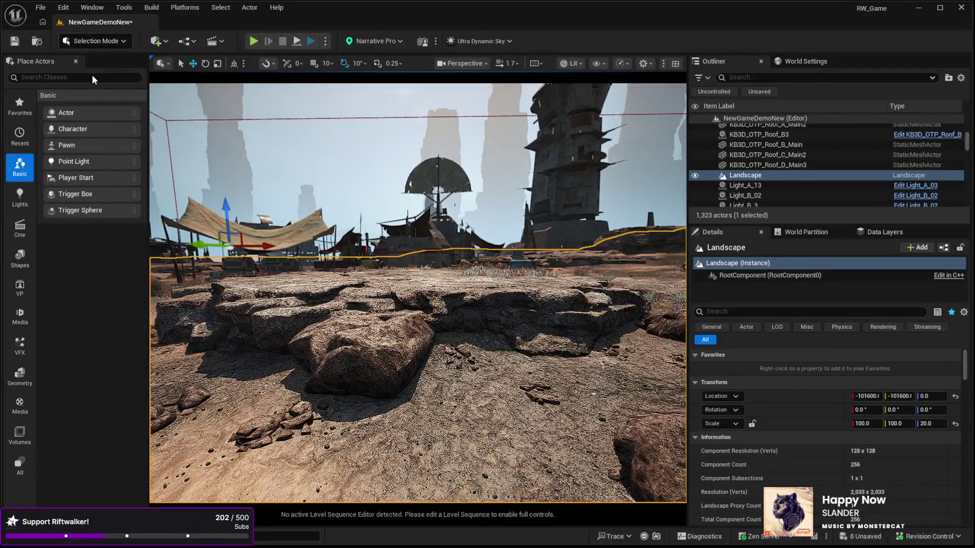
key("shift+3")
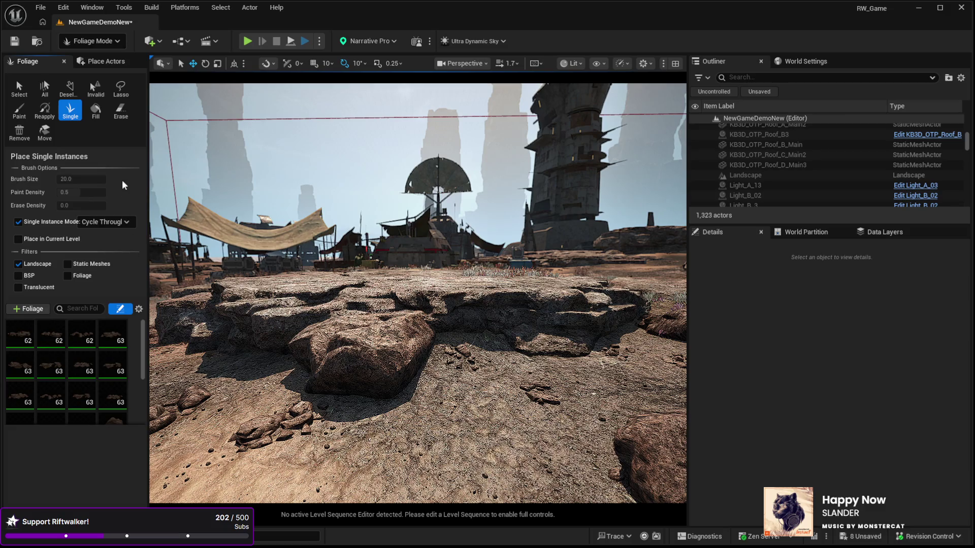
Step: Enter landscape sculpting with Shift+2, then undo a trial stroke beneath the rock slab
key("shift+2")
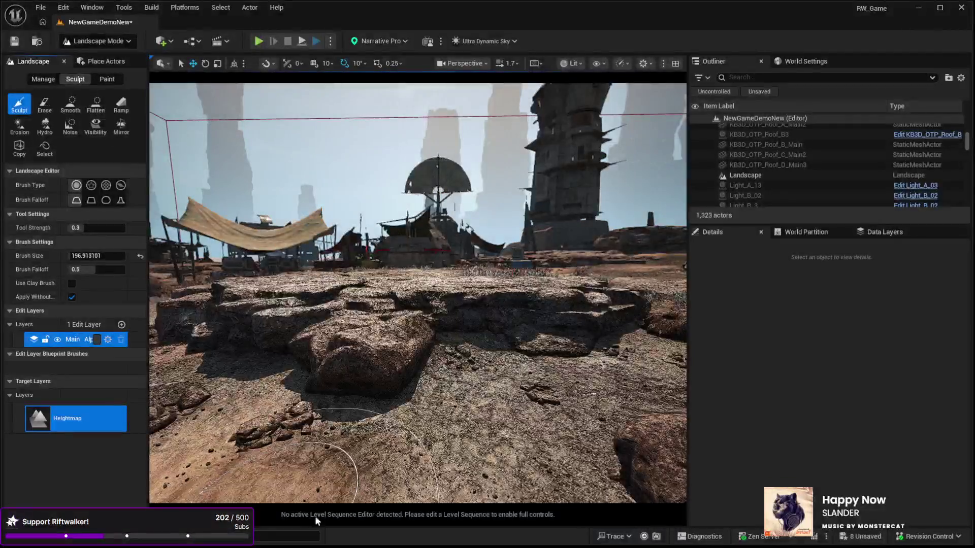
mouse_move(450, 364)
left_mouse_down()
mouse_move(414, 345)
mouse_move(348, 374)
mouse_move(359, 403)
mouse_move(314, 384)
left_mouse_up()
key("ctrl+z")
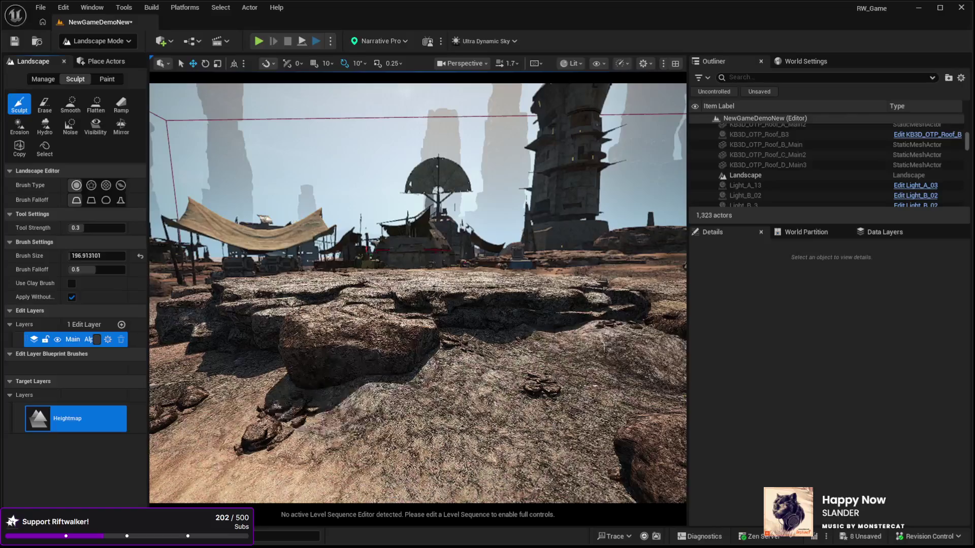
scroll(610, 354, "up", 3)
scroll(488, 358, "up", 5)
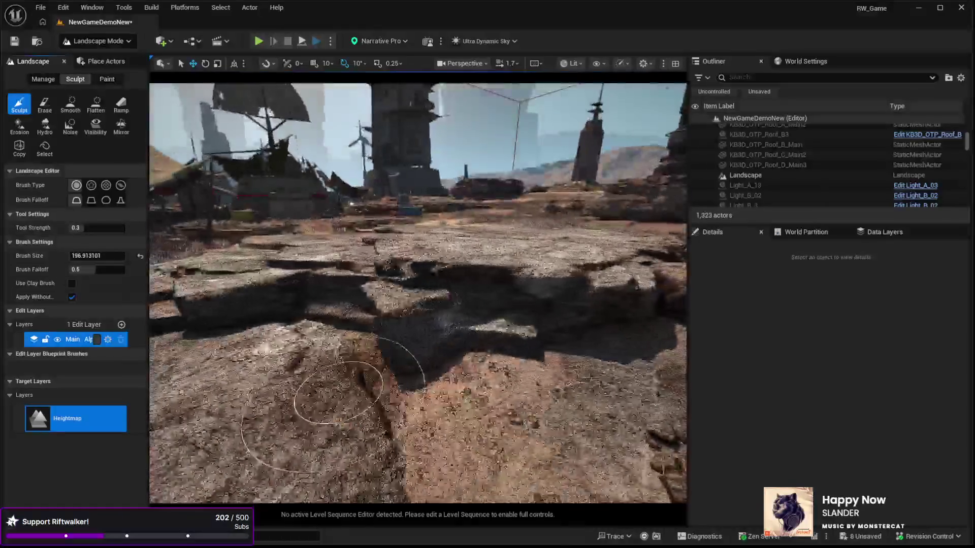
Step: Raise the terrain left of the rock step and fill the dark hollow under the slab
mouse_move(488, 358)
left_mouse_down()
mouse_move(425, 342)
mouse_move(392, 327)
mouse_move(392, 315)
mouse_move(556, 343)
left_mouse_up()
scroll(556, 344, "up", 5)
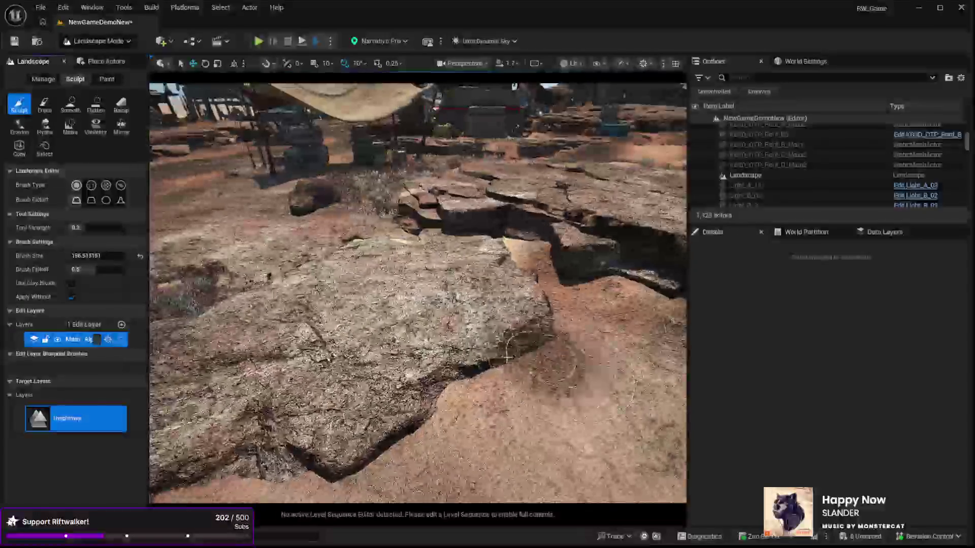
scroll(300, 455, "down", 10)
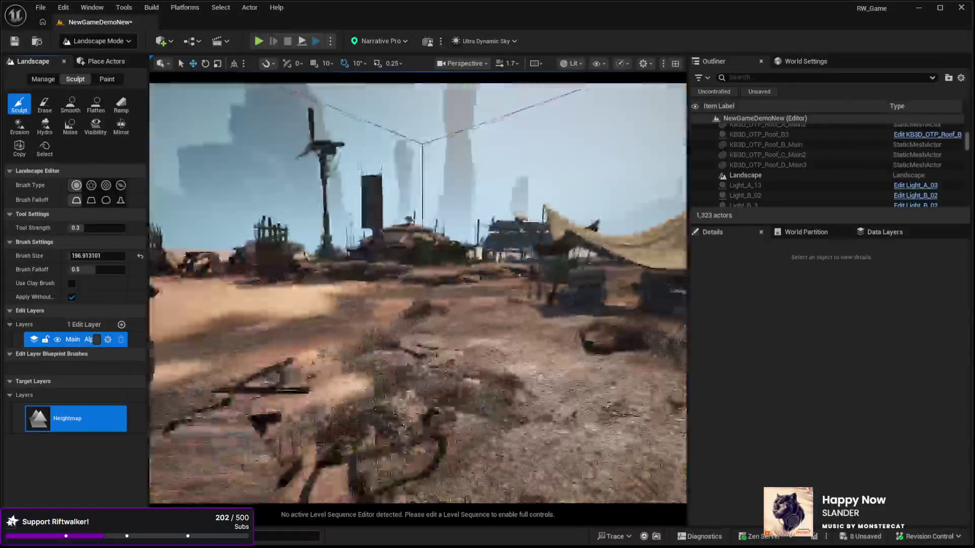
scroll(494, 428, "up", 10)
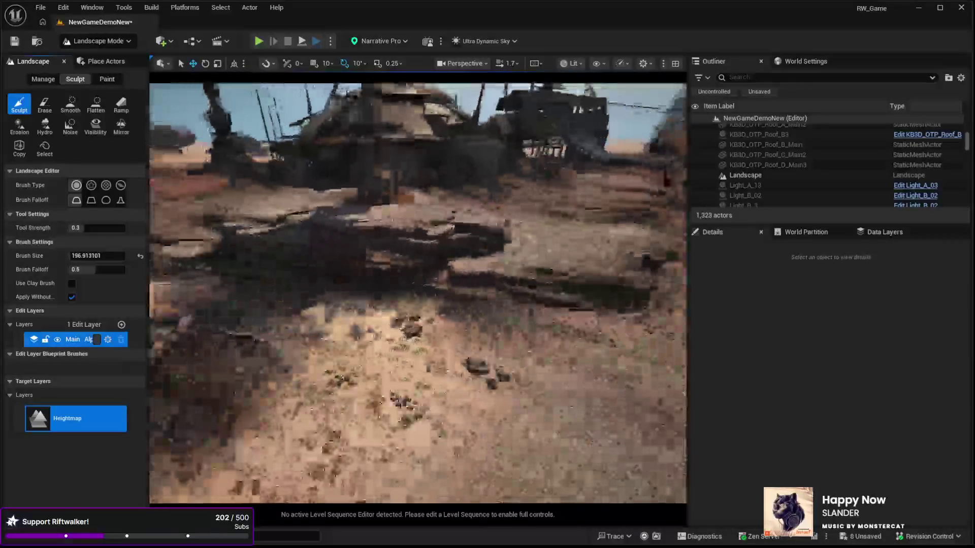
scroll(494, 428, "down", 3)
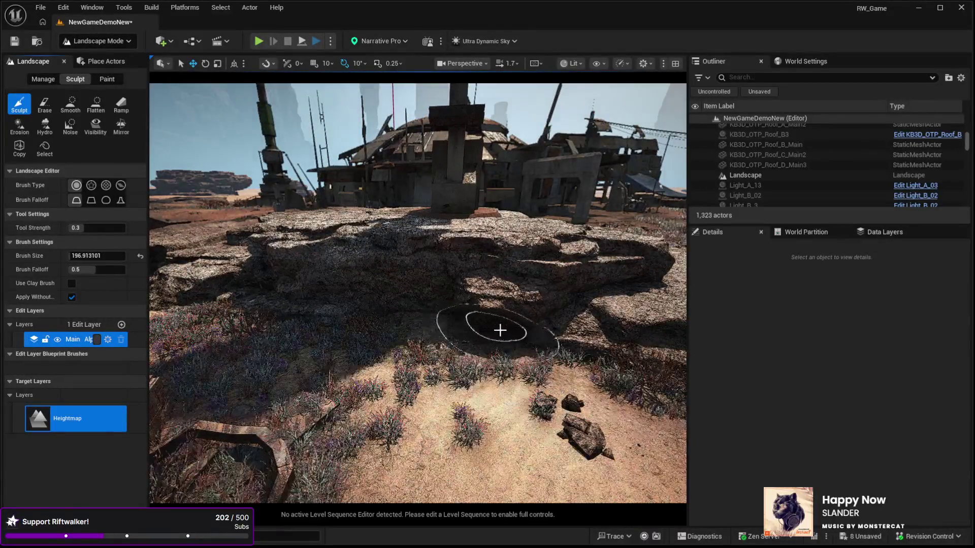
left_click_drag(562, 341, 632, 347)
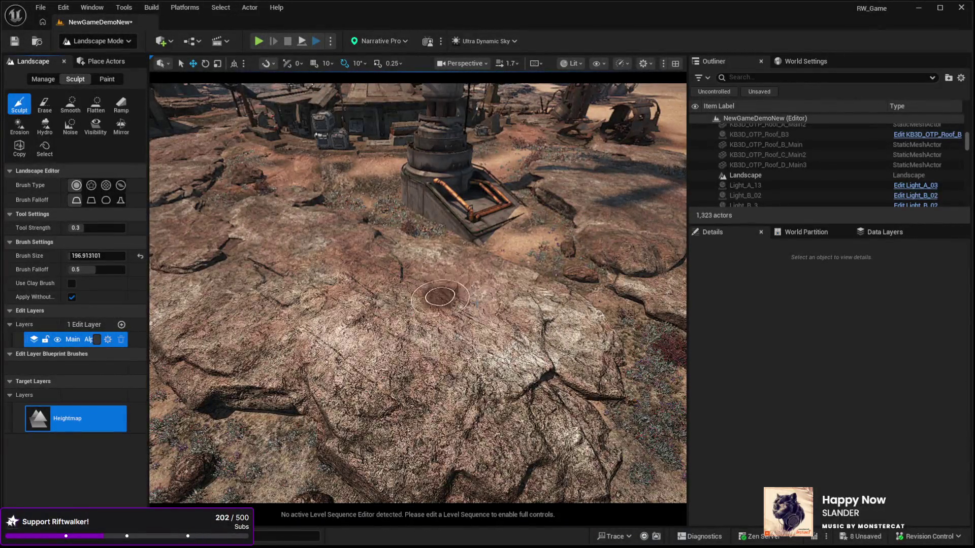
Step: Flatten the dark mound in front of the tower into a long sandy patch, then reselect Sculpt
left_click(95, 105)
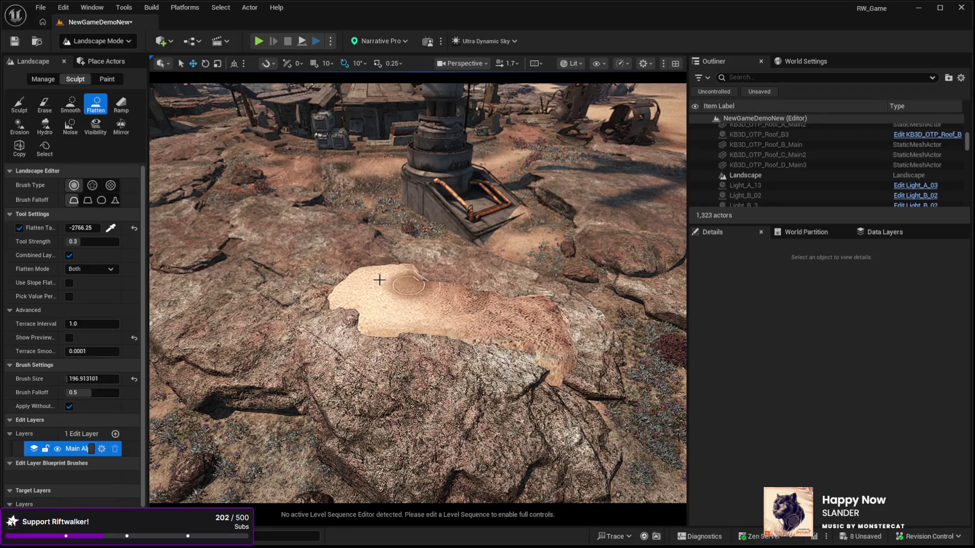
mouse_move(325, 279)
left_mouse_down()
mouse_move(272, 261)
mouse_move(307, 252)
left_mouse_up()
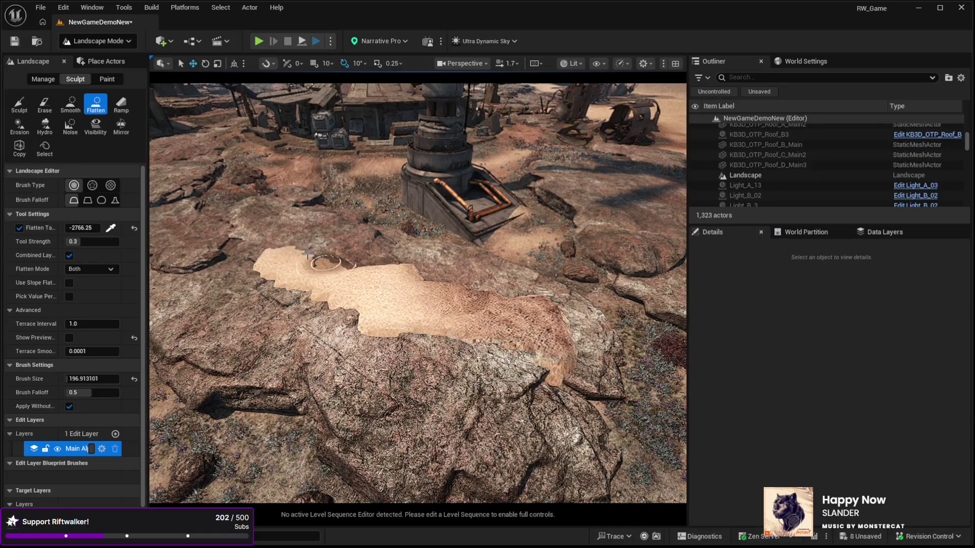
mouse_move(371, 261)
left_mouse_down()
mouse_move(389, 268)
mouse_move(387, 256)
mouse_move(349, 246)
mouse_move(315, 267)
left_mouse_up()
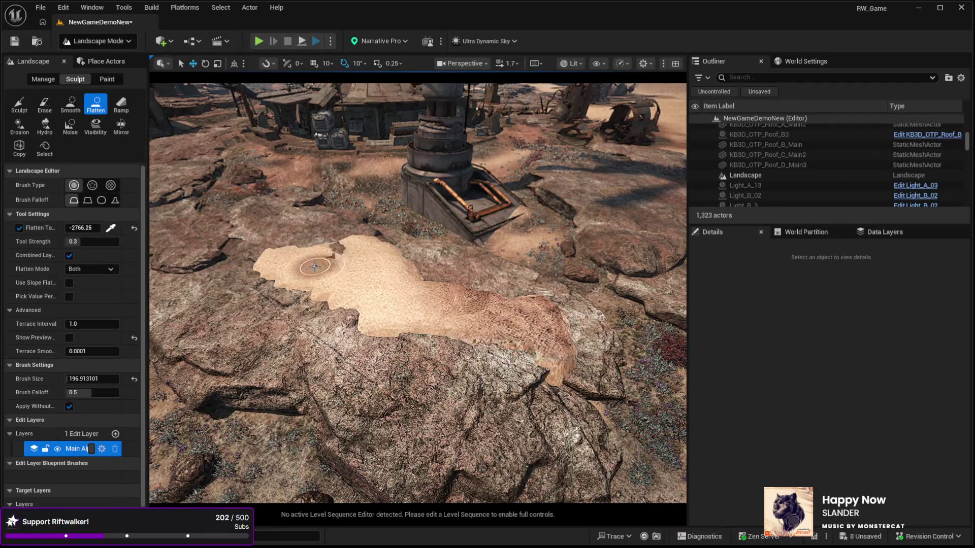
left_click(19, 104)
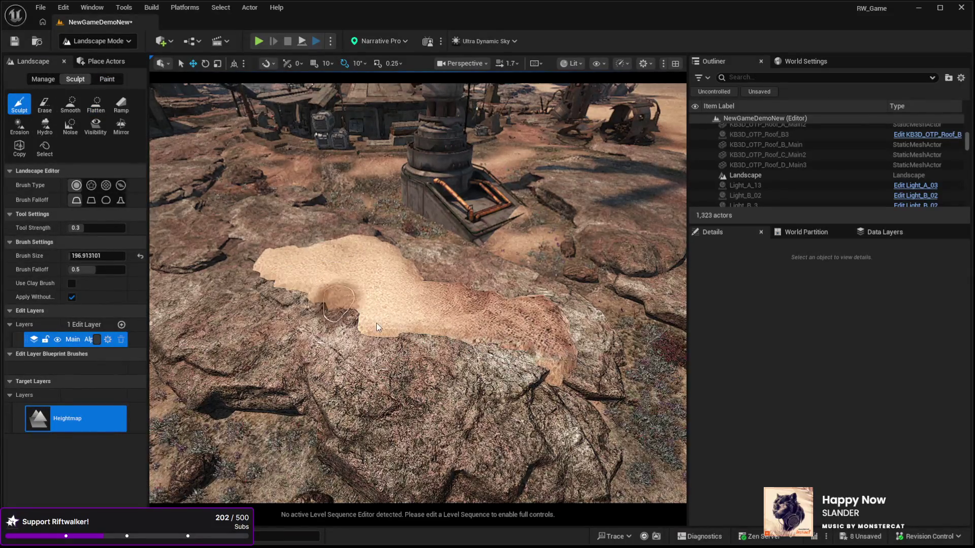
left_click(116, 78)
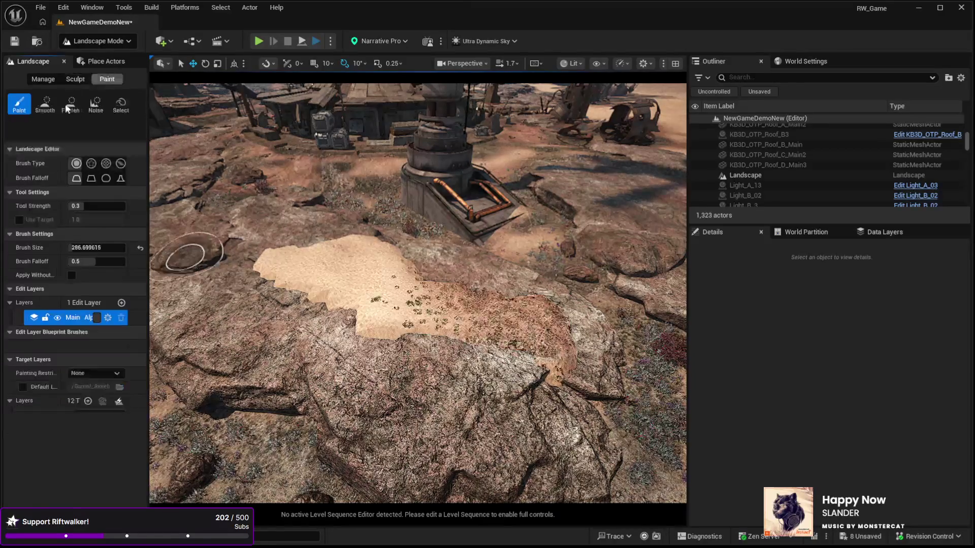
Step: Paint the flattened sand patch with the Desert layer
scroll(56, 431, "down", 2)
scroll(75, 423, "down", 2)
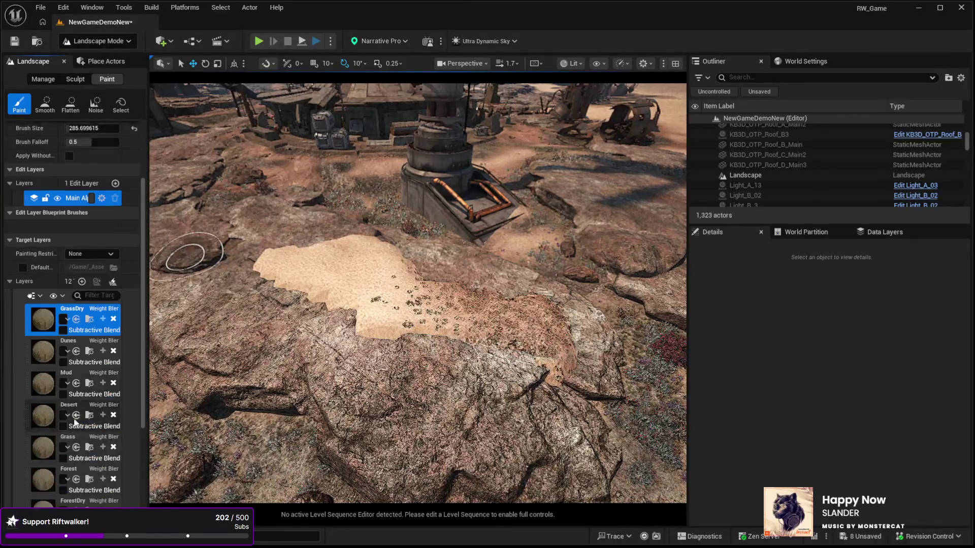
left_click(71, 410)
mouse_move(305, 312)
left_mouse_down()
mouse_move(287, 292)
mouse_move(371, 325)
mouse_move(456, 340)
mouse_move(421, 320)
mouse_move(370, 254)
mouse_move(329, 250)
left_mouse_up()
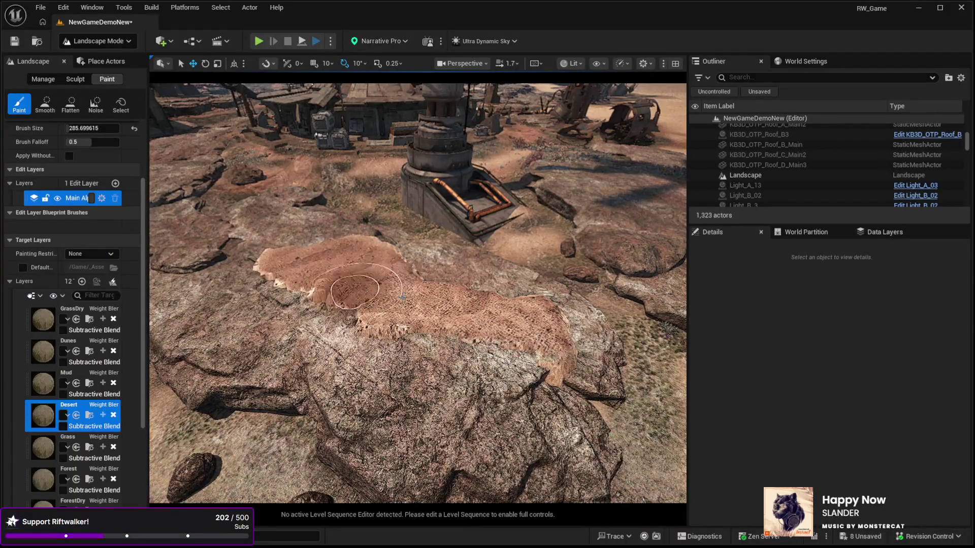
Step: Soften the rough ridge edge beside the patch with the Sculpt Smooth tool
left_click(46, 104)
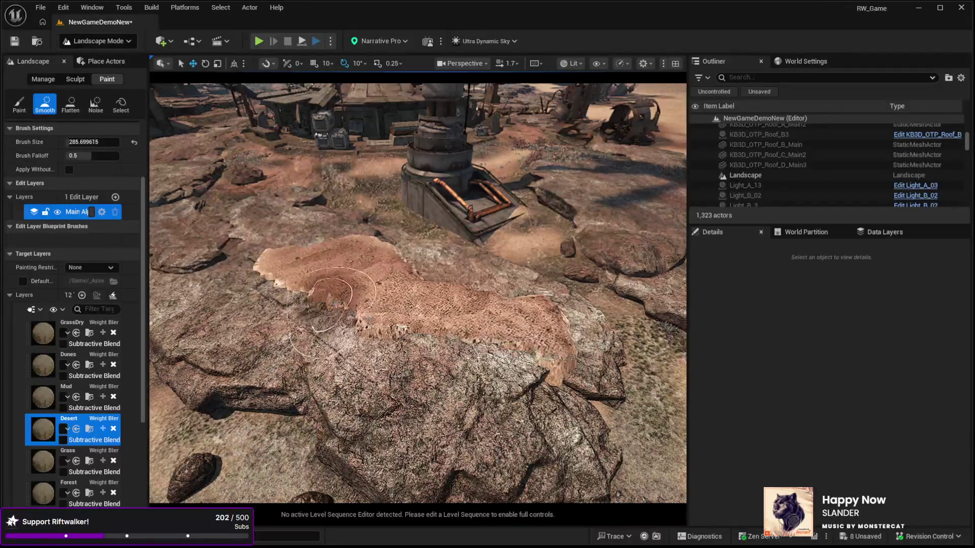
left_click(75, 78)
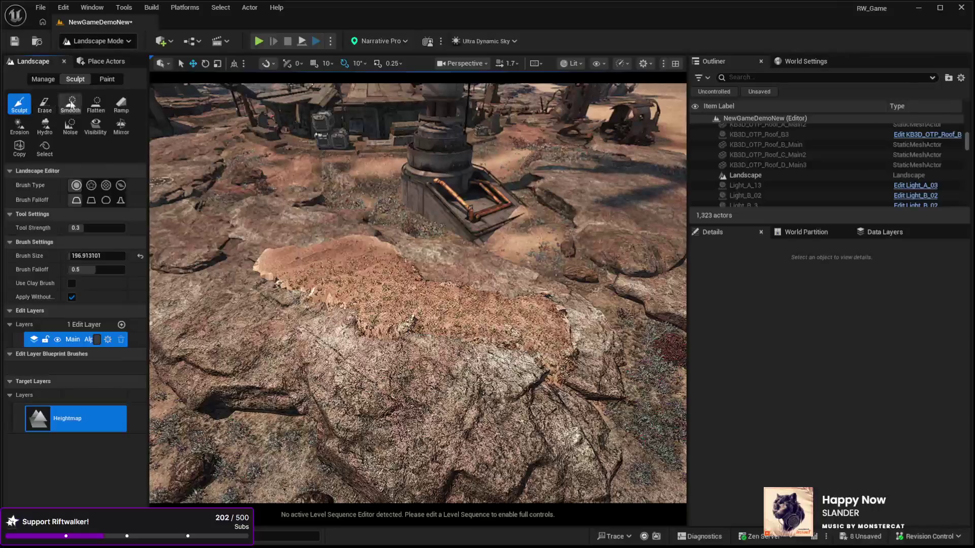
left_click(71, 105)
left_click_drag(256, 249, 256, 265)
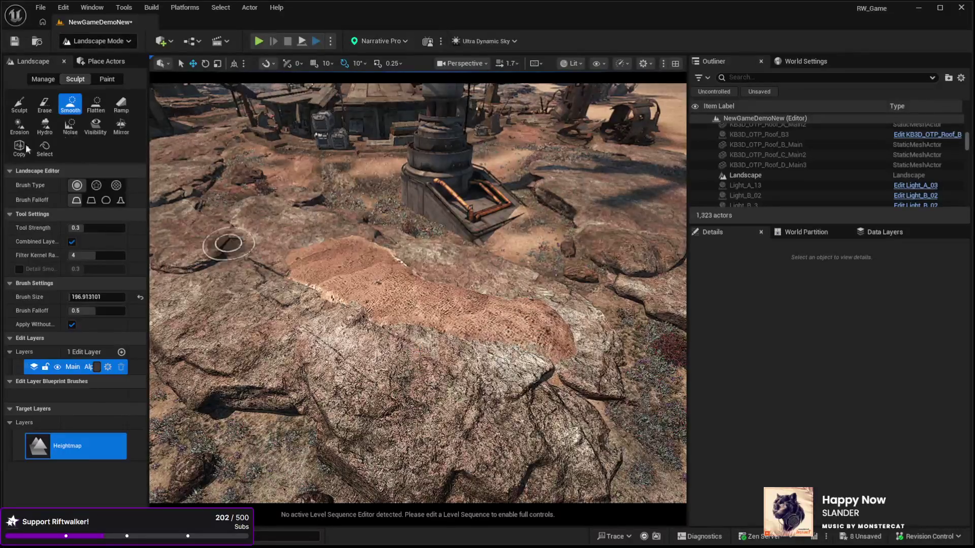
Step: Back in Paint, select the GrassDry target layer
left_click(103, 80)
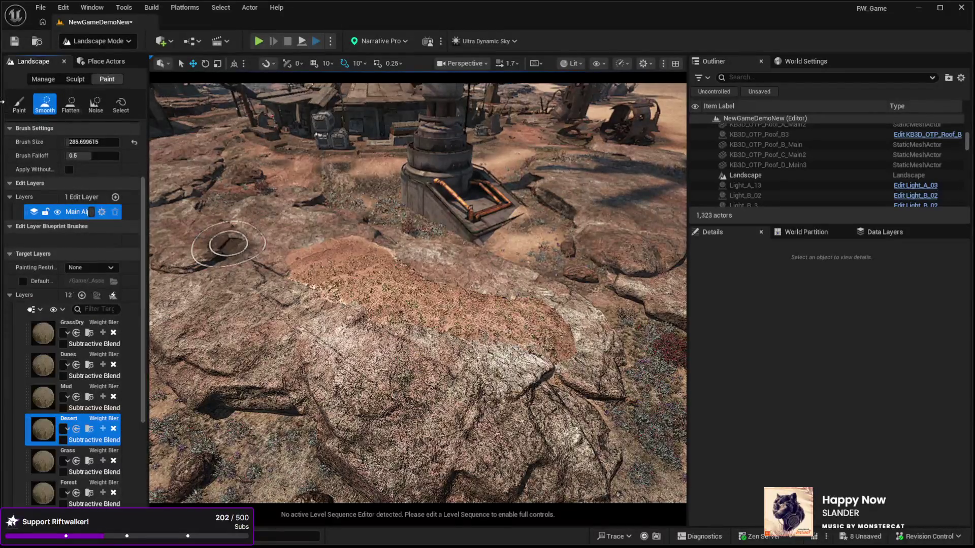
left_click(25, 106)
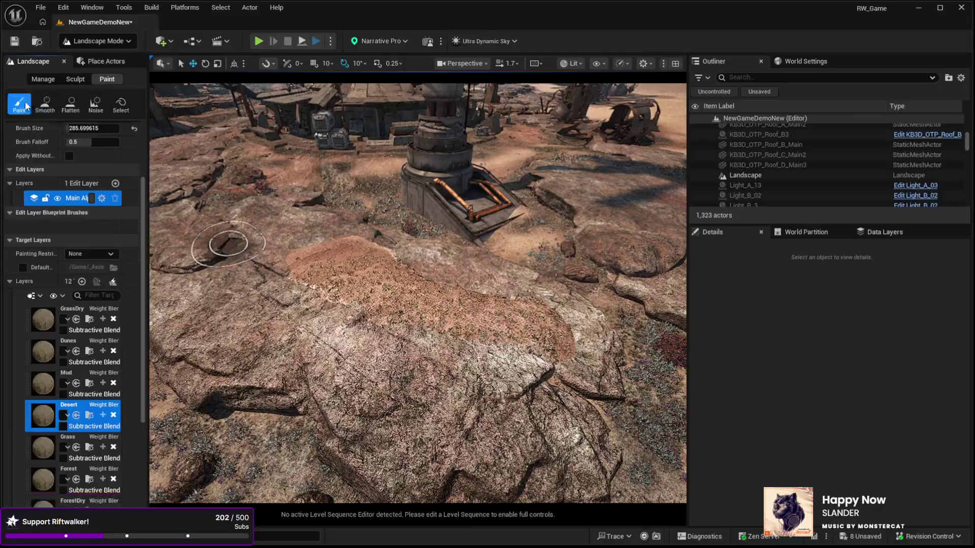
left_click(69, 313)
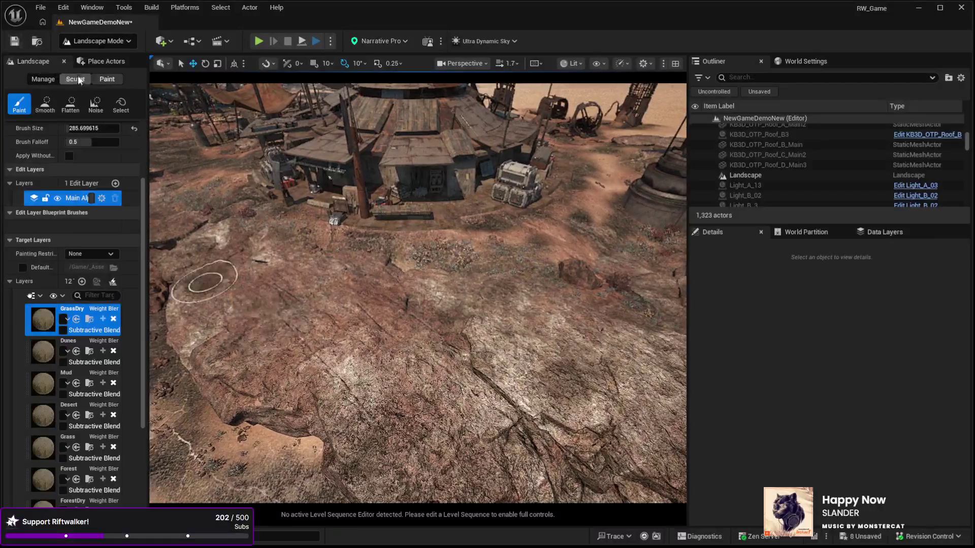
left_click(79, 81)
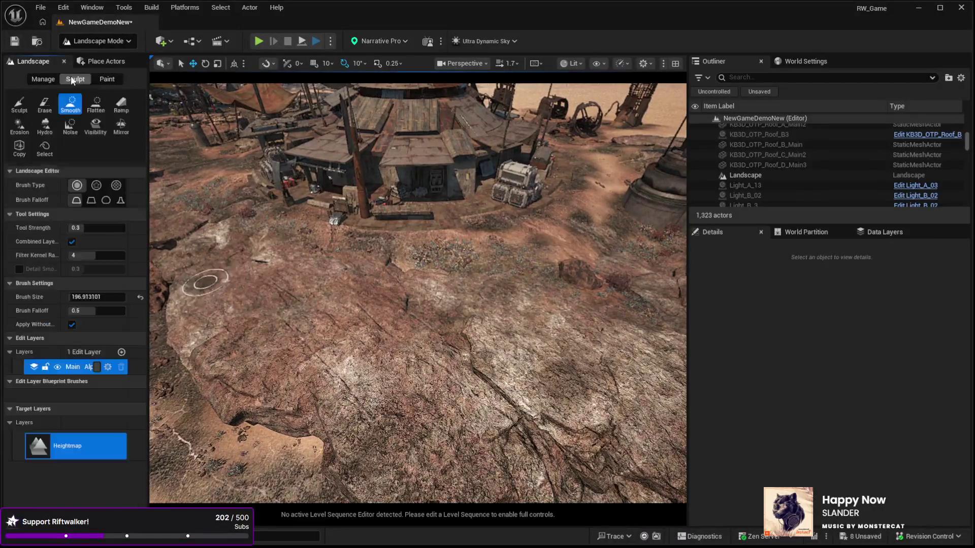
Step: Set brush size to 667.33, flatten the rock plateau into a broad sandy area, then select Smooth
left_click(18, 105)
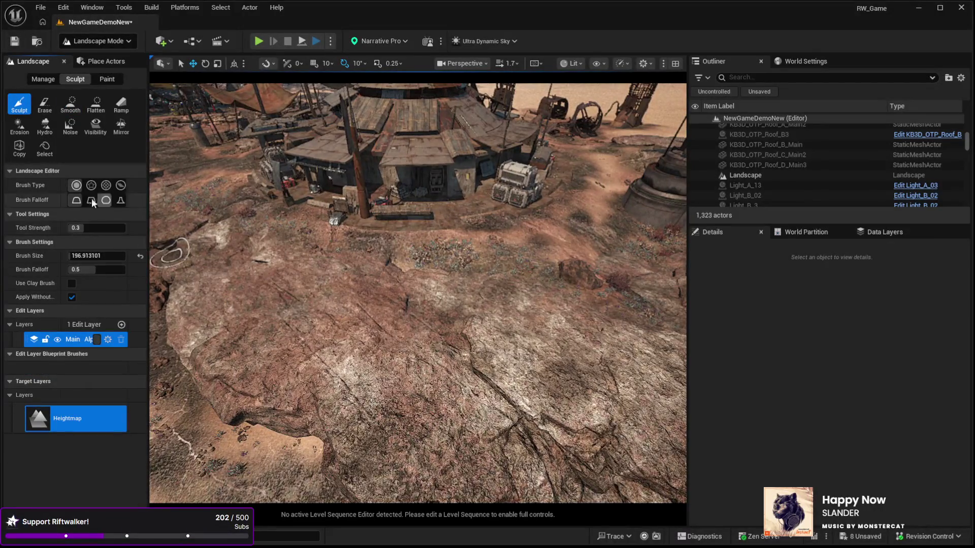
left_click_drag(84, 256, 117, 255)
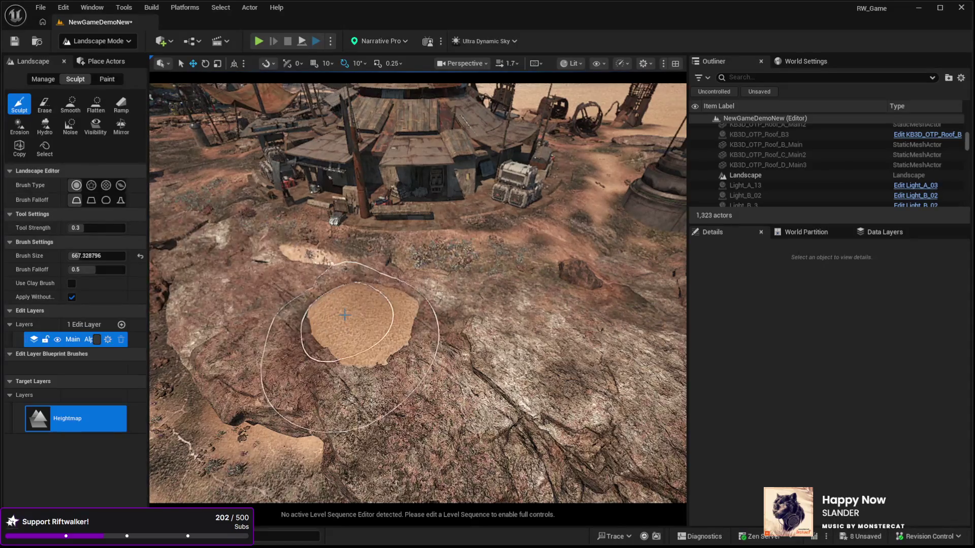
left_click(104, 110)
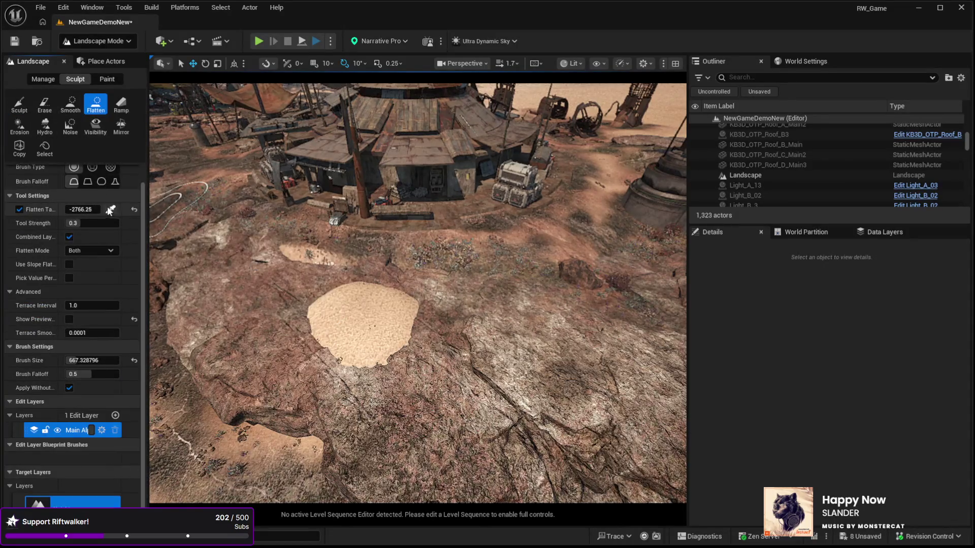
left_click_drag(281, 308, 437, 324)
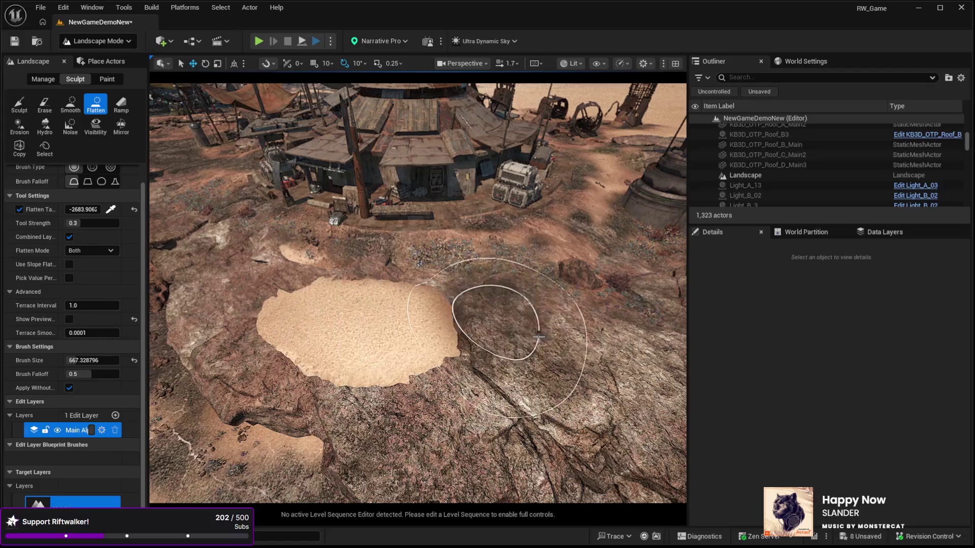
mouse_move(571, 357)
left_mouse_down()
mouse_move(533, 343)
mouse_move(449, 372)
left_mouse_up()
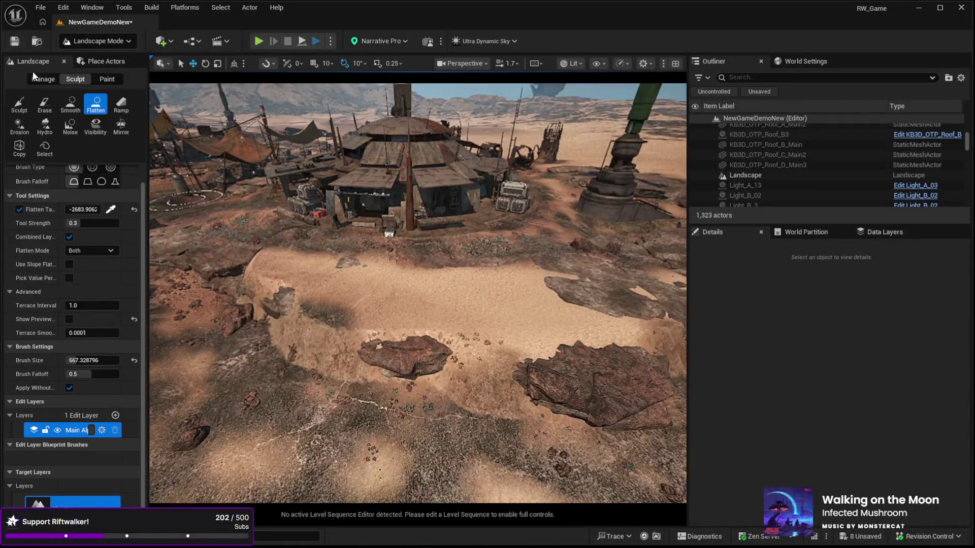
left_click(19, 105)
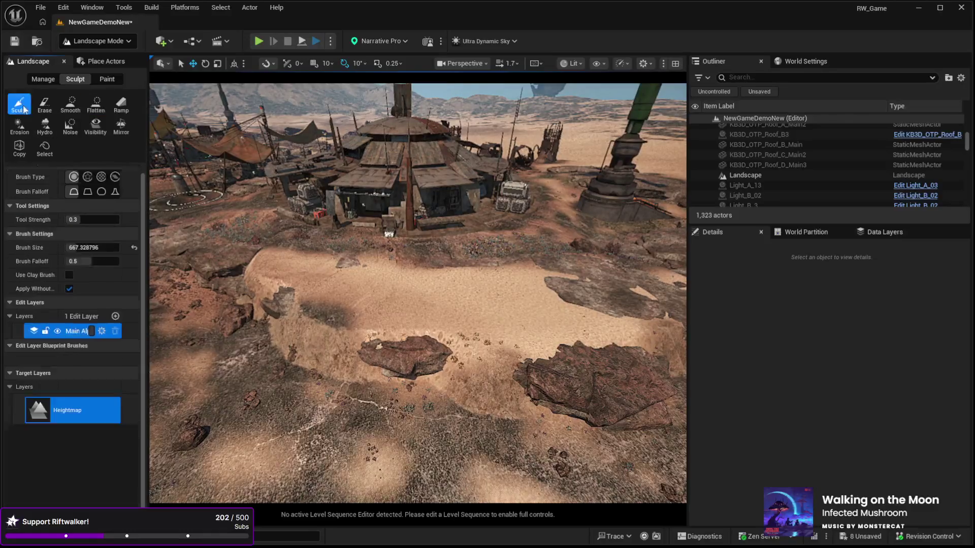
left_click(69, 104)
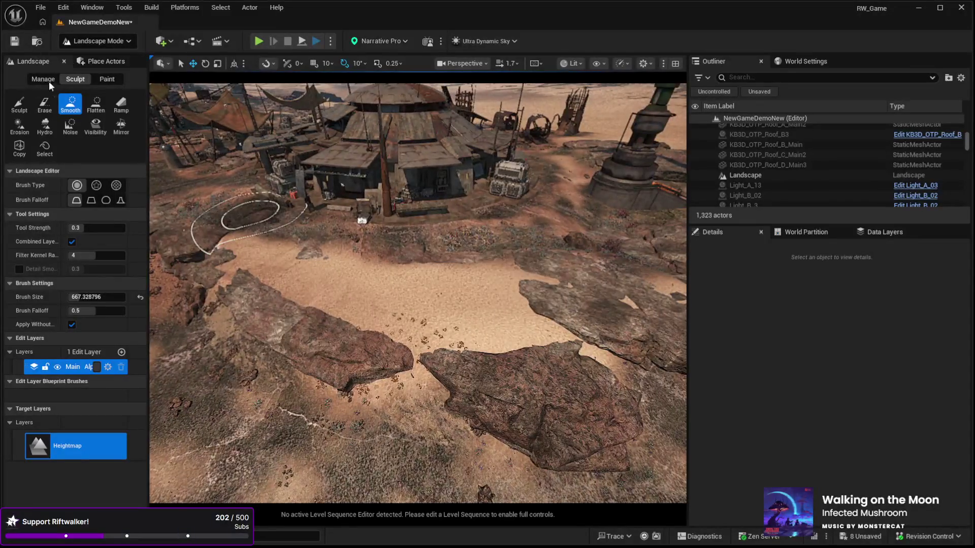
left_click(100, 76)
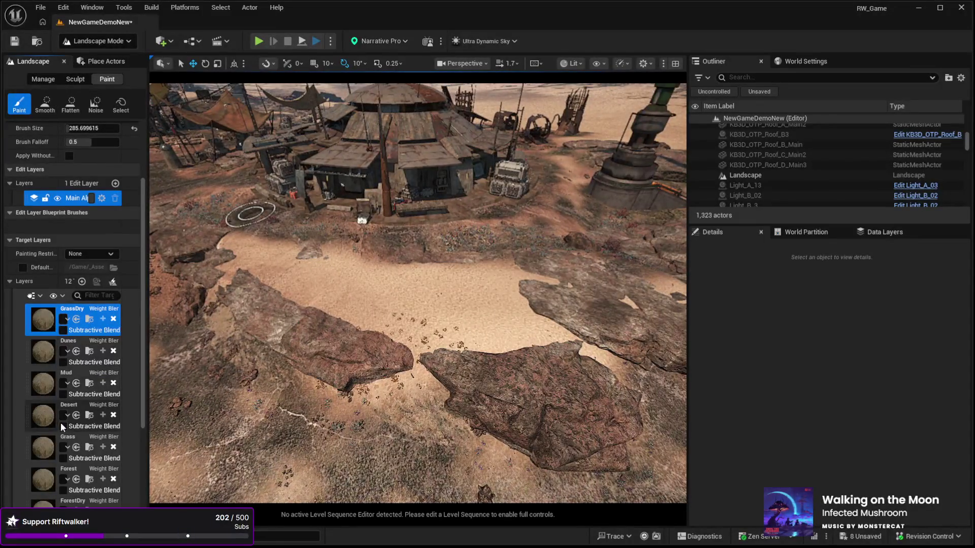
Step: Paint Desert across the rocks and sandy centre, then add GrassDry over the lower-left rocks
left_click(76, 406)
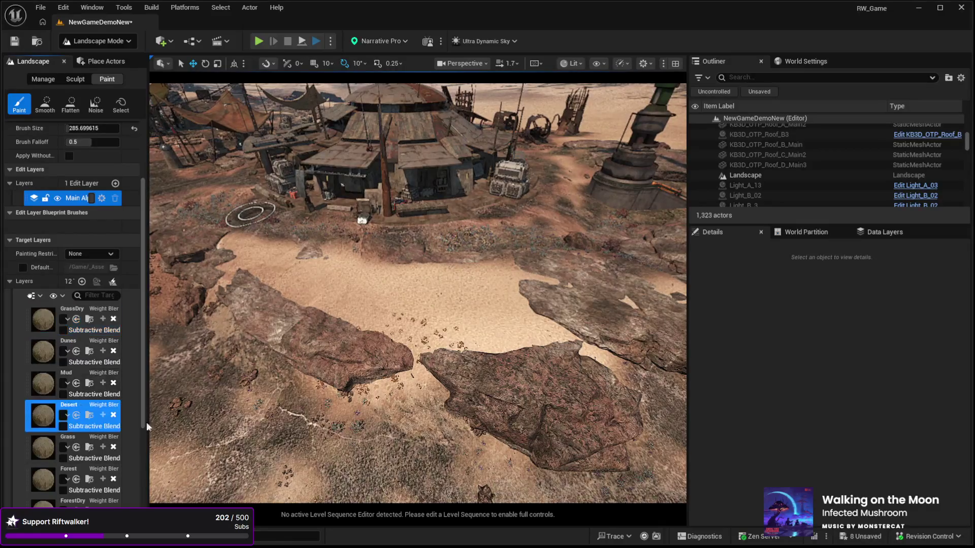
mouse_move(337, 323)
left_mouse_down()
mouse_move(479, 353)
mouse_move(587, 352)
mouse_move(631, 374)
mouse_move(457, 355)
mouse_move(371, 359)
mouse_move(378, 388)
left_mouse_up()
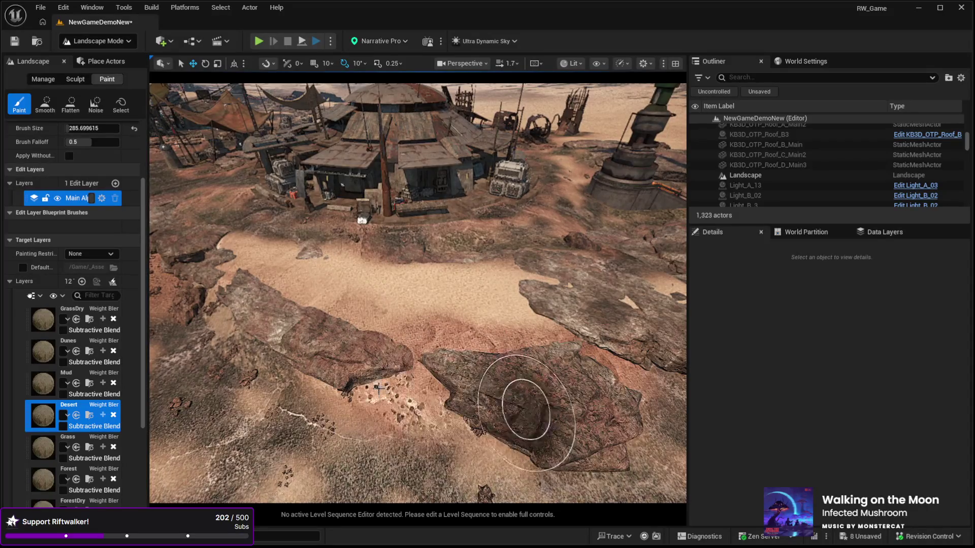
mouse_move(212, 308)
left_mouse_down()
mouse_move(245, 279)
mouse_move(305, 257)
mouse_move(495, 269)
mouse_move(559, 315)
mouse_move(631, 305)
mouse_move(505, 283)
mouse_move(413, 291)
mouse_move(326, 255)
mouse_move(342, 283)
mouse_move(165, 261)
left_mouse_up()
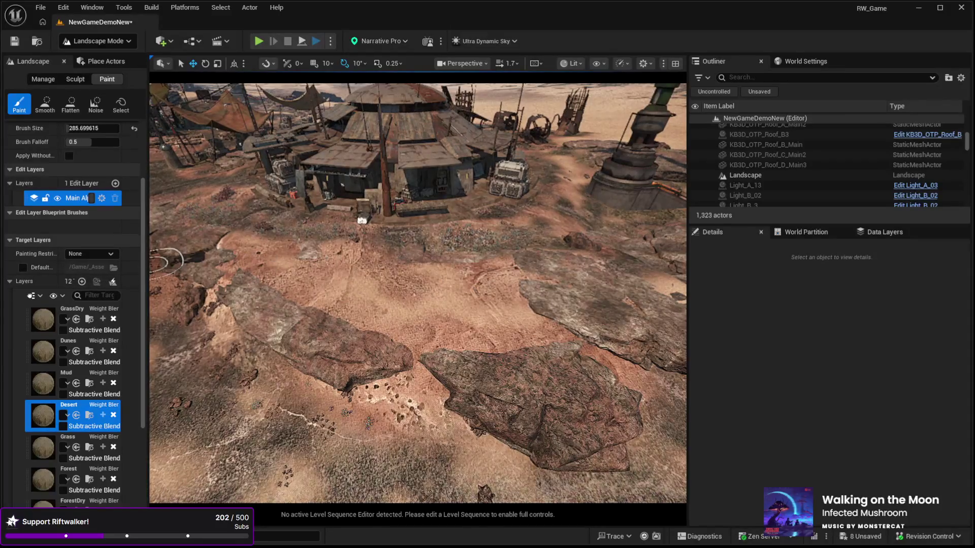
left_click(71, 313)
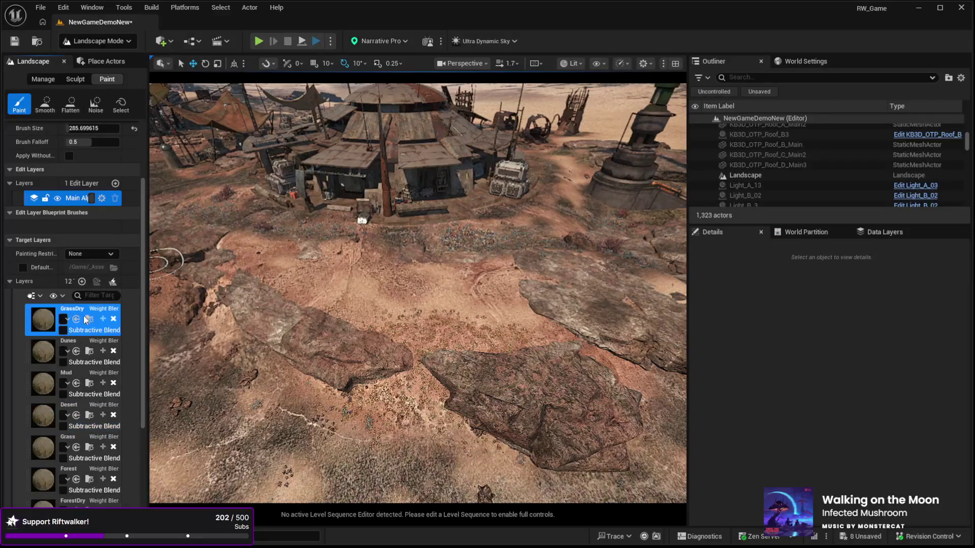
mouse_move(503, 264)
left_mouse_down()
mouse_move(508, 355)
mouse_move(557, 337)
mouse_move(419, 381)
mouse_move(355, 345)
mouse_move(264, 350)
mouse_move(388, 313)
mouse_move(309, 300)
mouse_move(218, 246)
left_mouse_up()
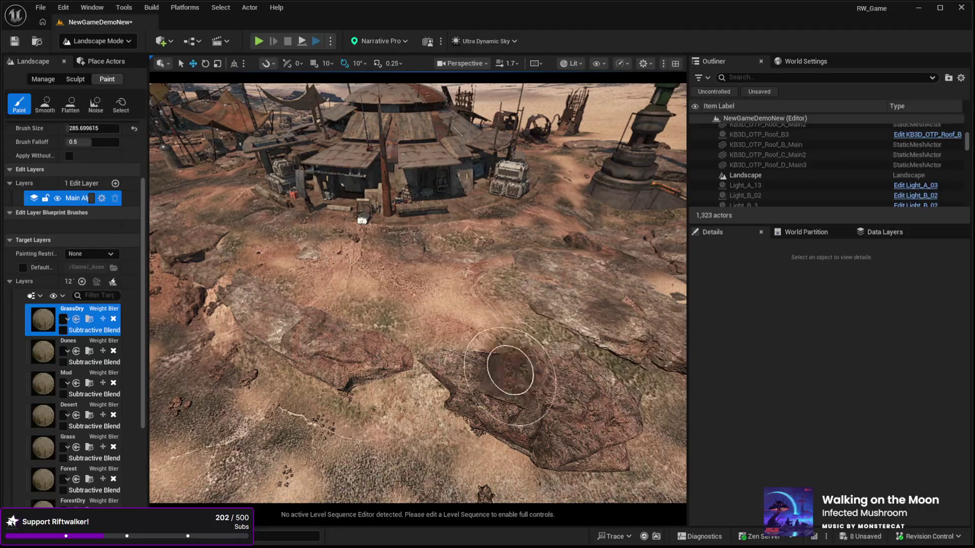
scroll(348, 392, "up", 10)
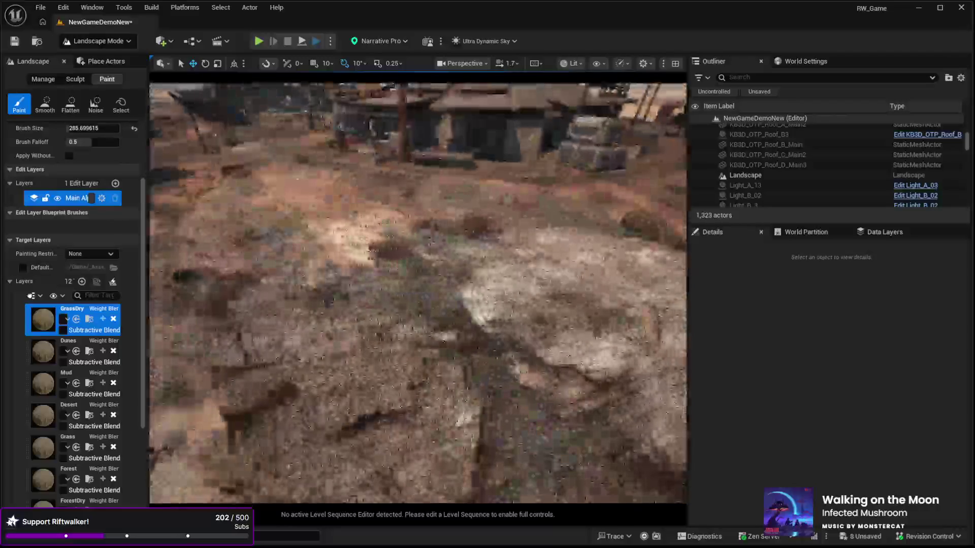
Step: Fly the view toward the tall pole and switch to landscape sculpting
scroll(424, 291, "down", 10)
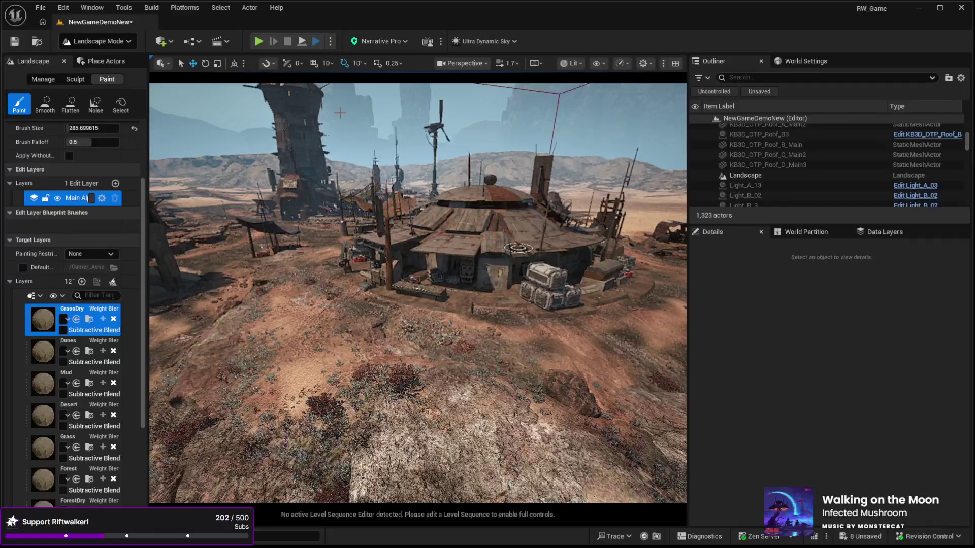
mouse_move(355, 253)
left_mouse_down()
mouse_move(224, 254)
mouse_move(224, 285)
mouse_move(223, 254)
left_mouse_up()
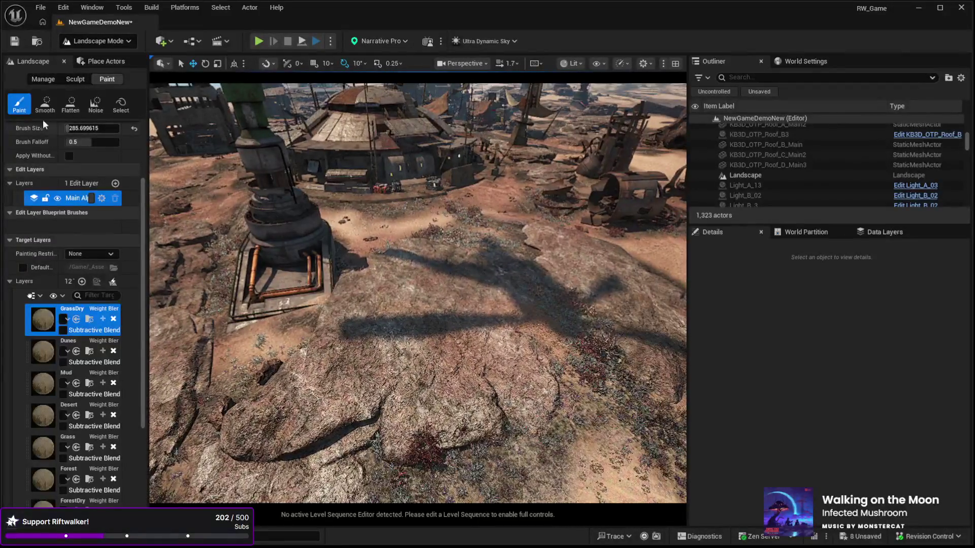
left_click(74, 80)
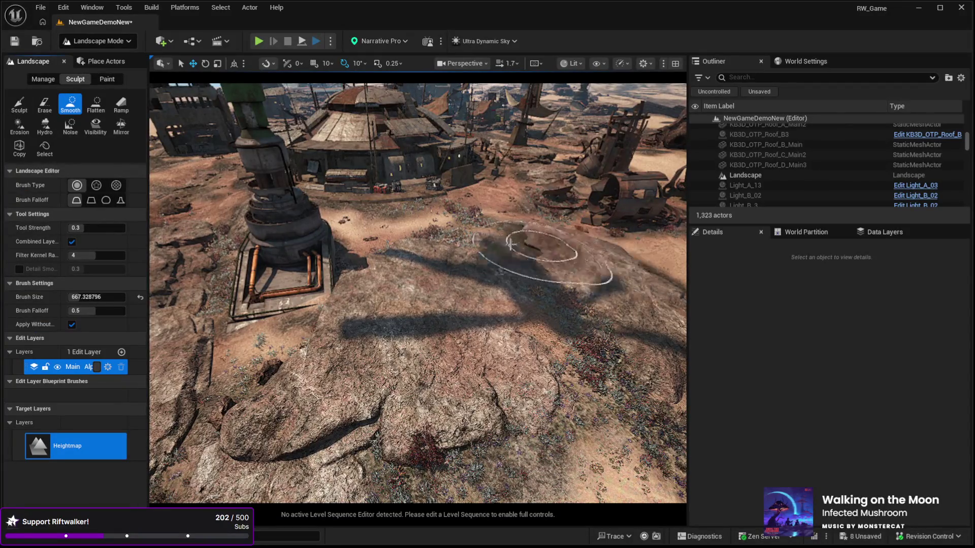
Step: Raise the rocky ground beside the pole, then flatten it to an eyedropped target height
mouse_move(415, 325)
left_mouse_down()
mouse_move(284, 264)
mouse_move(206, 246)
left_mouse_up()
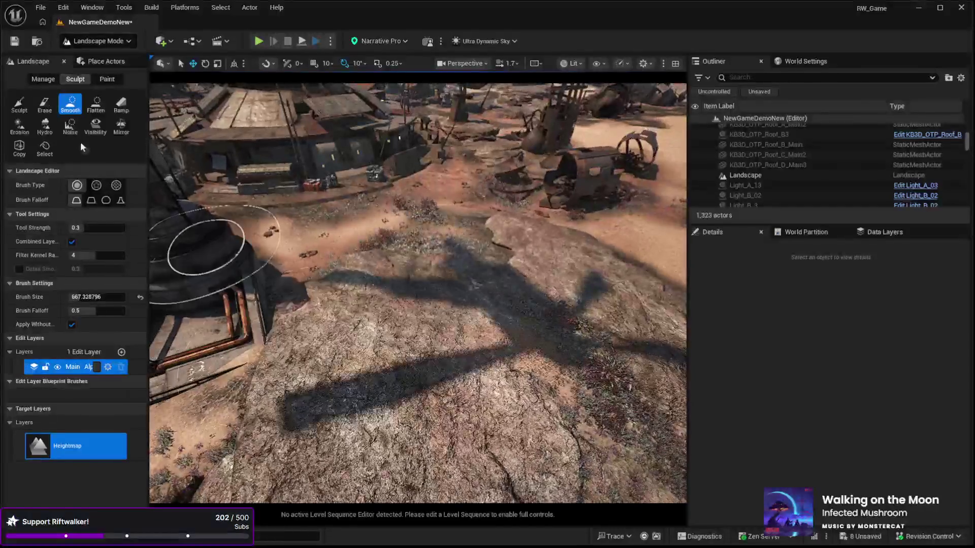
left_click(17, 100)
left_click(457, 320)
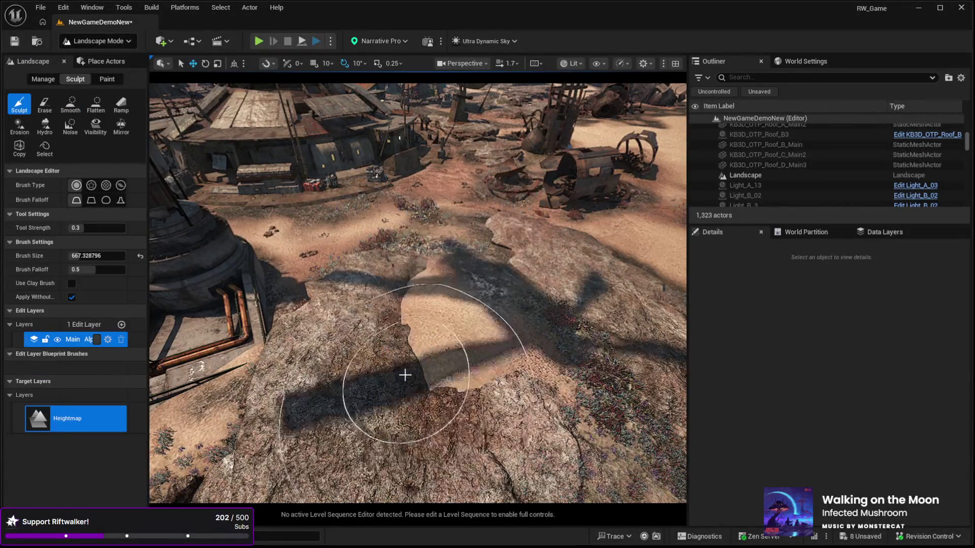
left_click(96, 103)
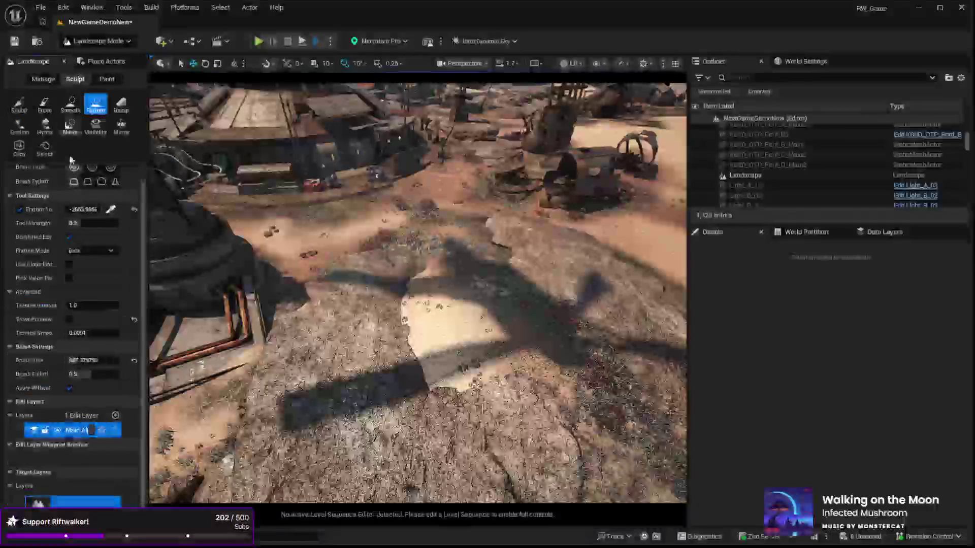
left_click(111, 209)
left_click(465, 317)
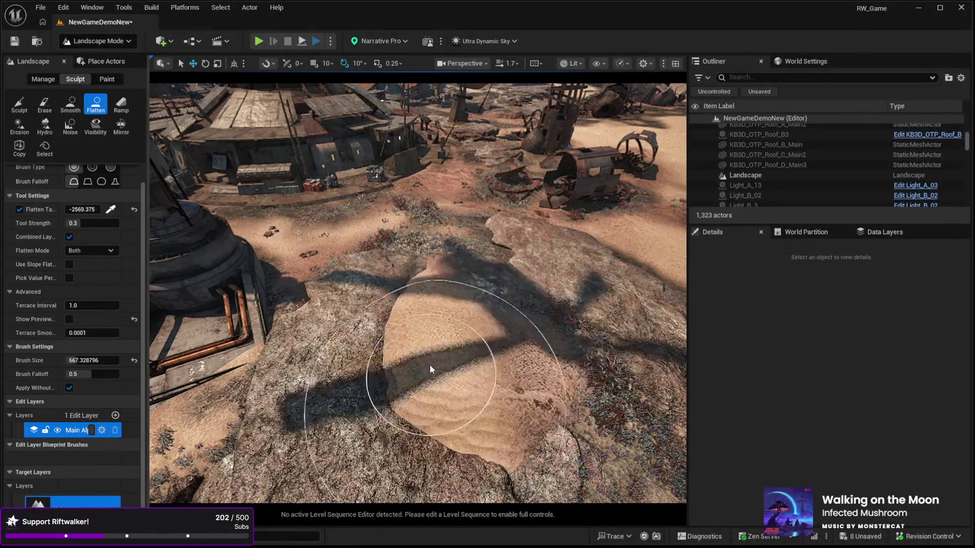
left_click_drag(375, 355, 345, 365)
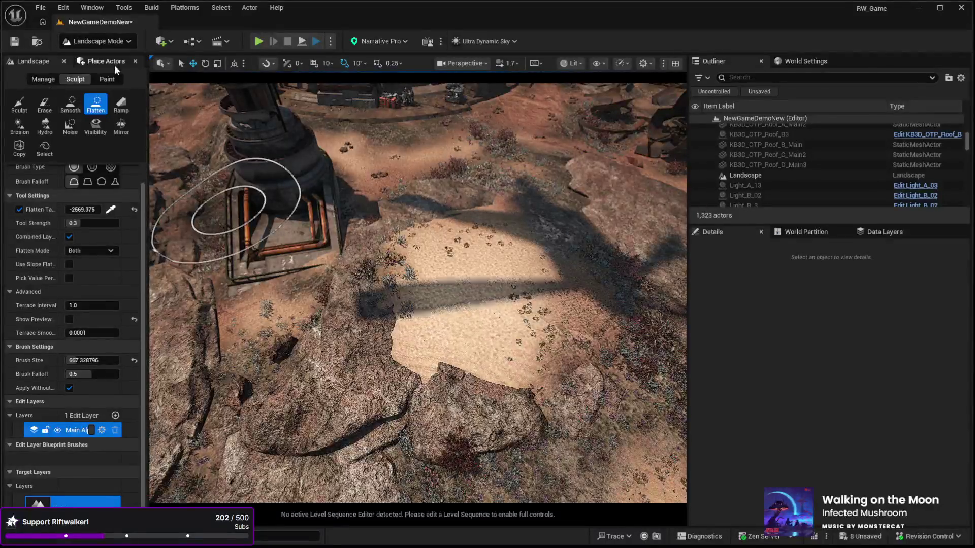
left_click(105, 80)
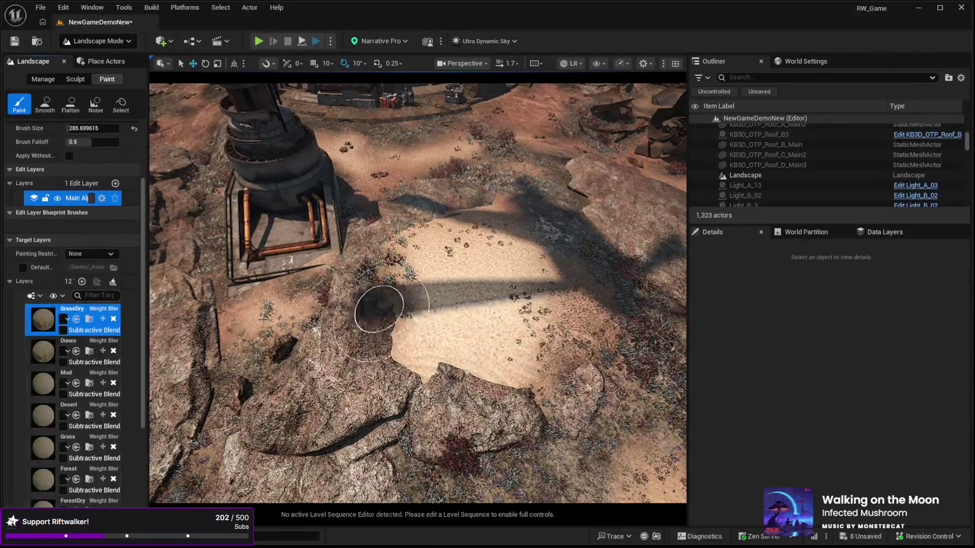
Step: Paint Desert over the grass beside the pole, undo one stroke, then pick Mud and GrassDry layers
left_click(76, 416)
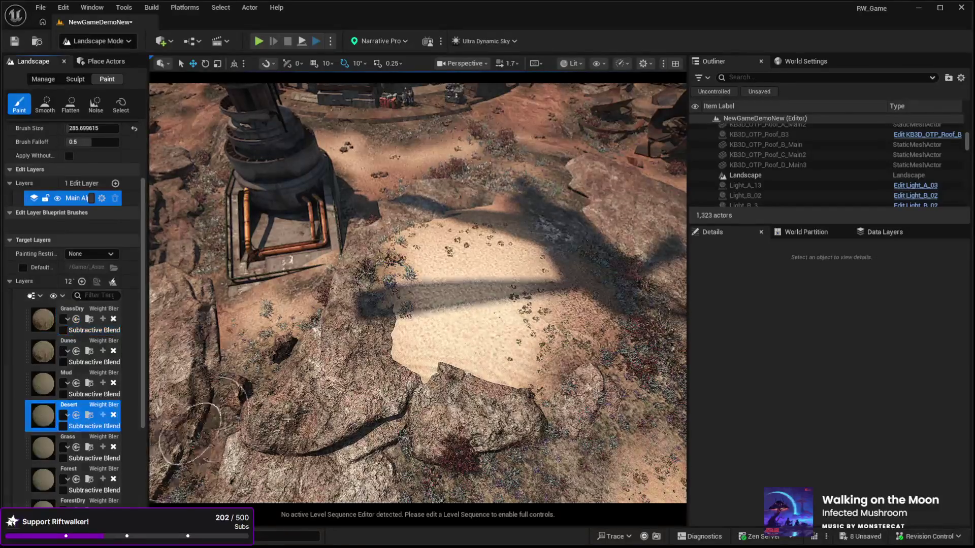
left_click_drag(287, 419, 436, 355)
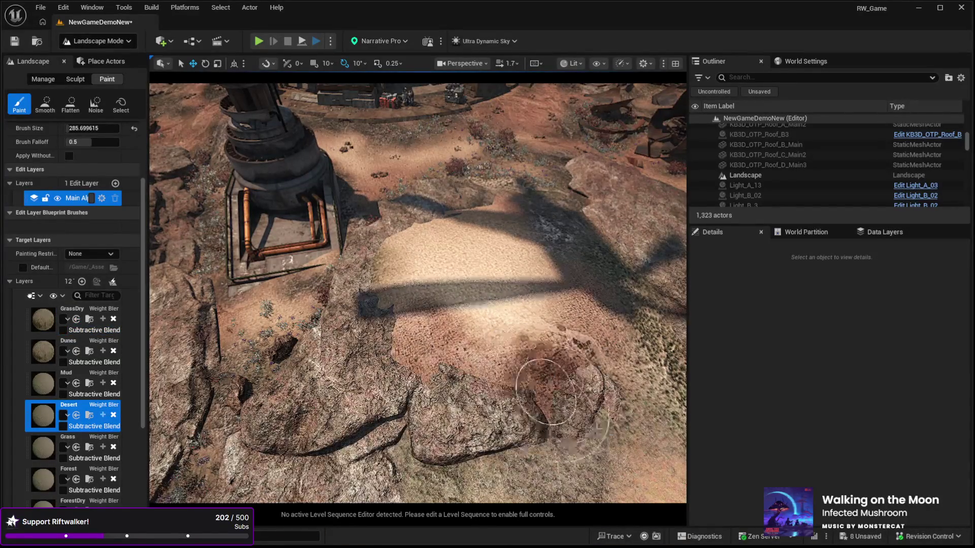
left_click_drag(384, 340, 391, 267)
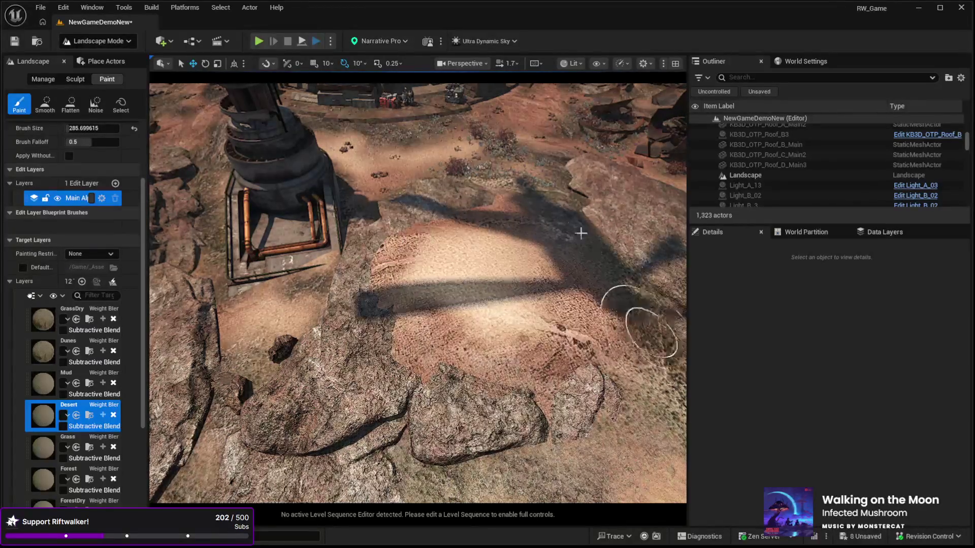
key("ctrl+z")
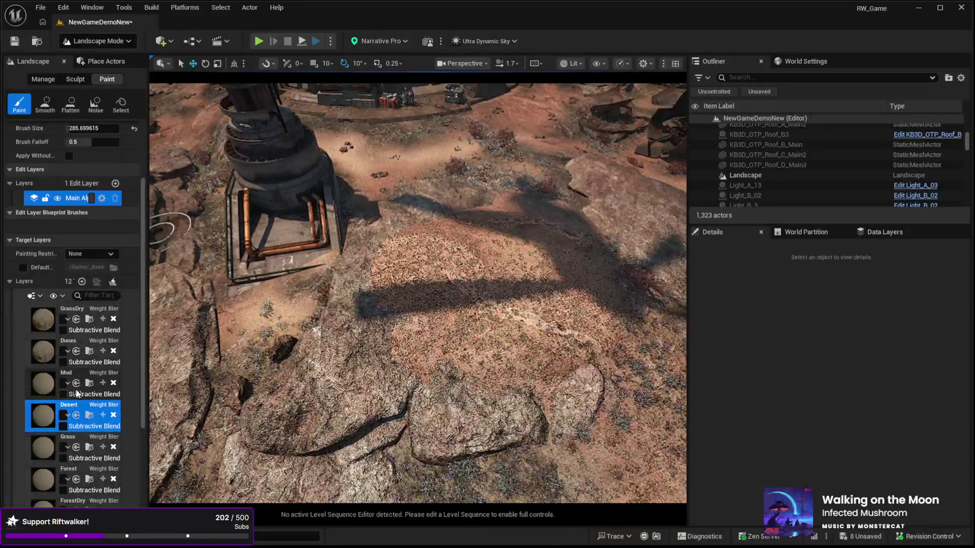
left_click(71, 374)
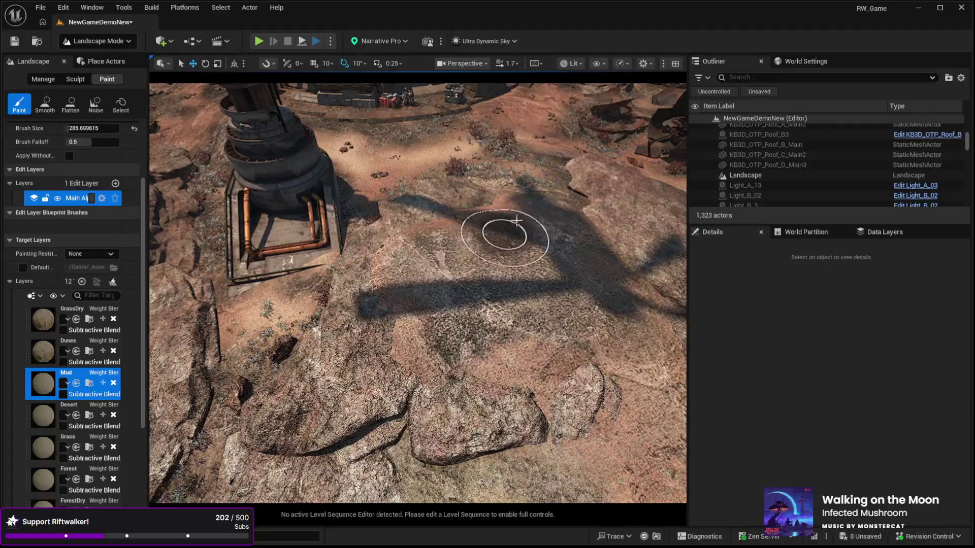
left_click(71, 311)
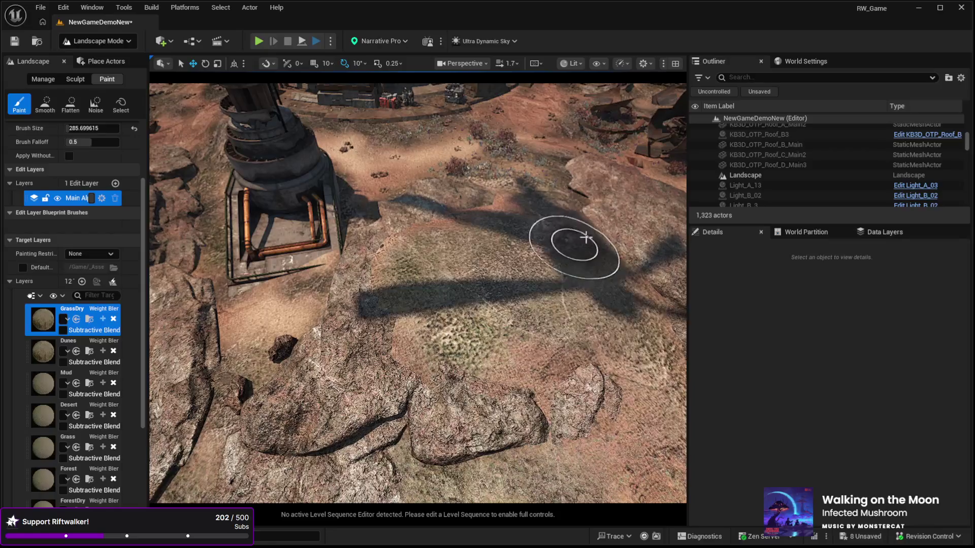
mouse_move(355, 457)
left_mouse_down()
mouse_move(356, 264)
mouse_move(356, 386)
mouse_move(355, 346)
mouse_move(325, 315)
mouse_move(333, 254)
mouse_move(260, 320)
left_mouse_up()
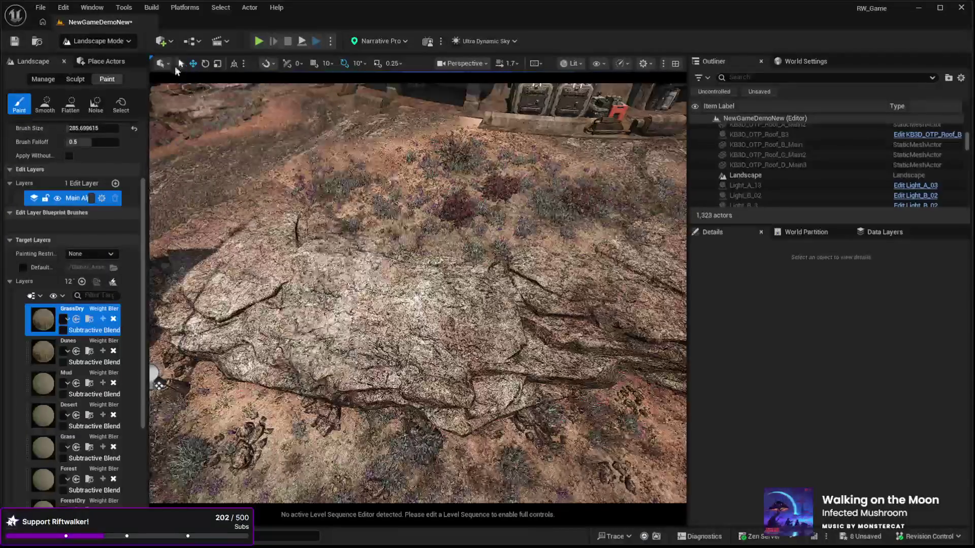
left_click(76, 79)
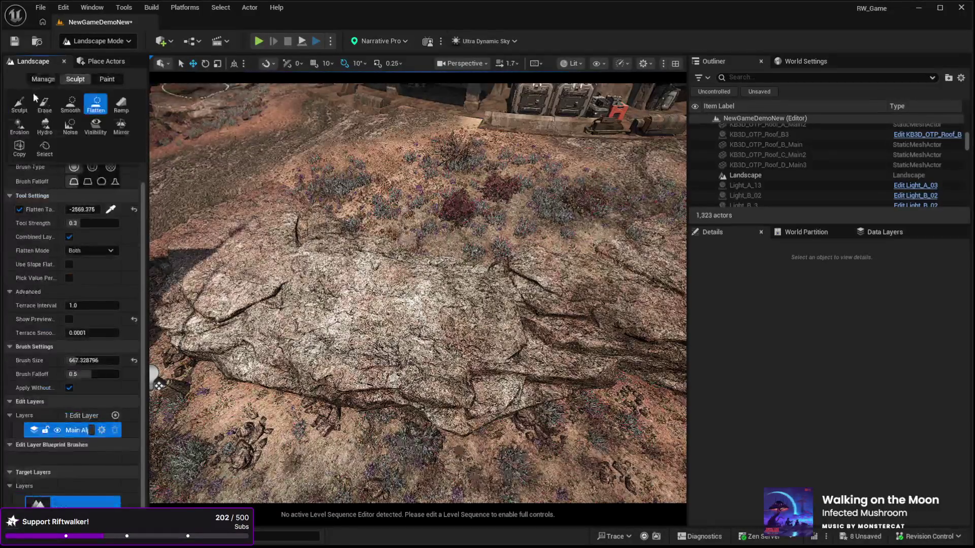
Step: Flatten the rock slab top to a sampled target of -2724.2187, then select Smooth
left_click_drag(394, 218, 412, 218)
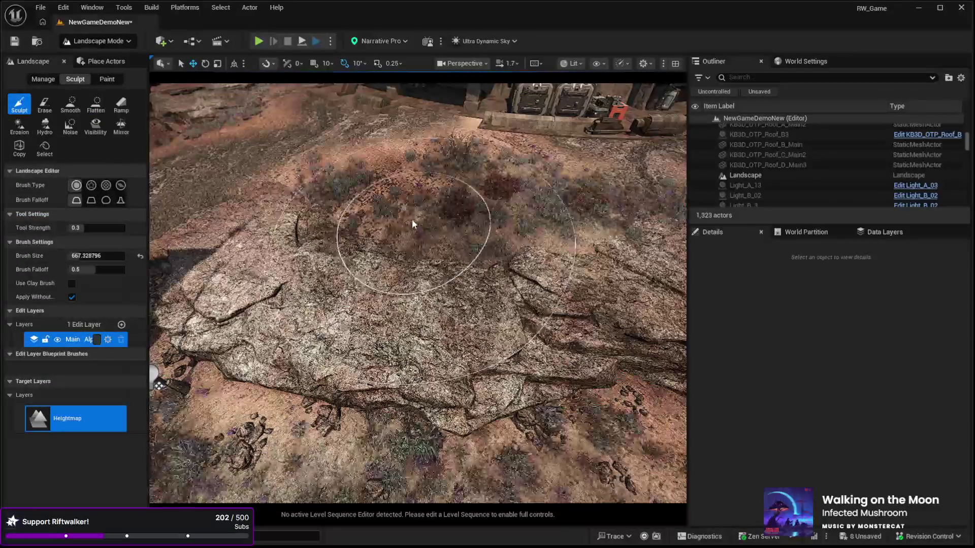
left_click(96, 103)
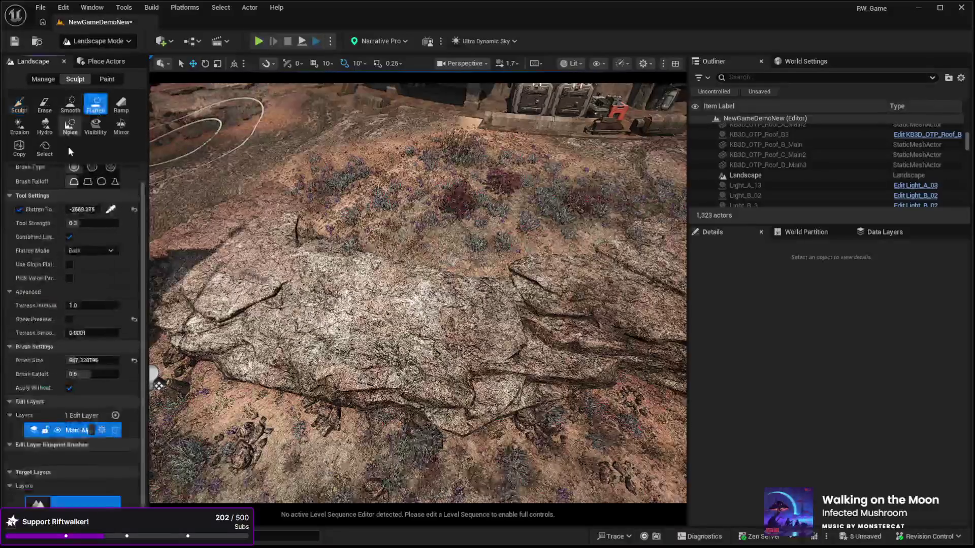
left_click(111, 209)
left_click(425, 305)
mouse_move(424, 305)
left_mouse_down()
mouse_move(424, 218)
mouse_move(348, 218)
mouse_move(346, 227)
left_mouse_up()
scroll(374, 249, "up", 5)
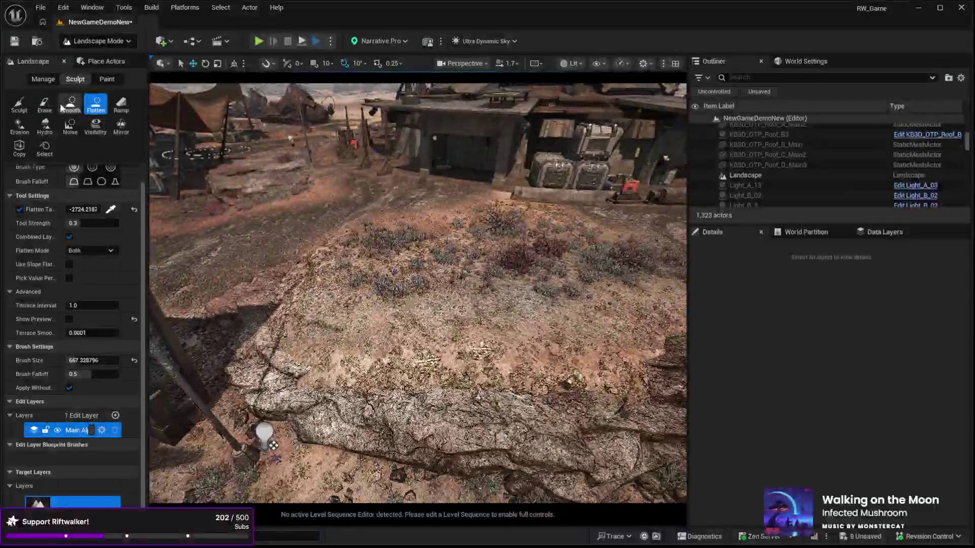
left_click(70, 104)
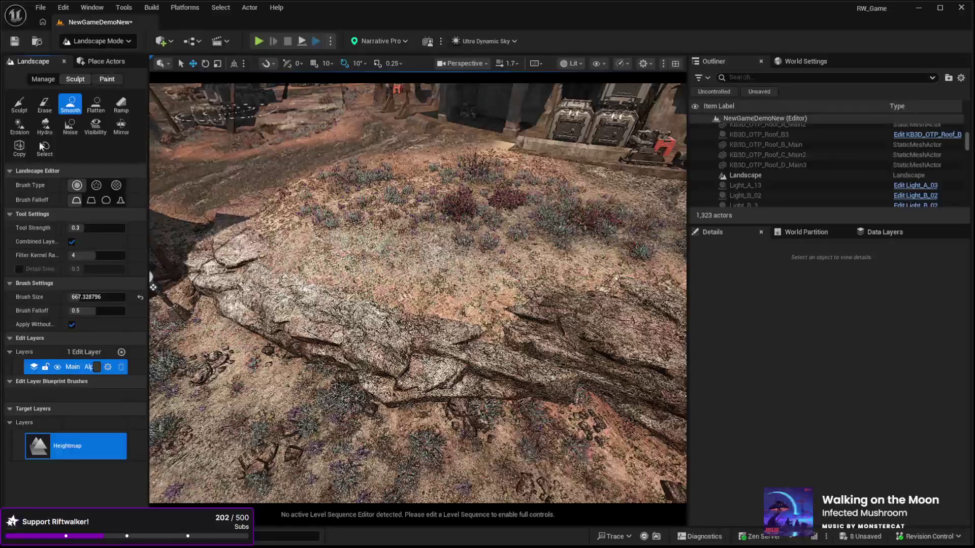
left_click(107, 78)
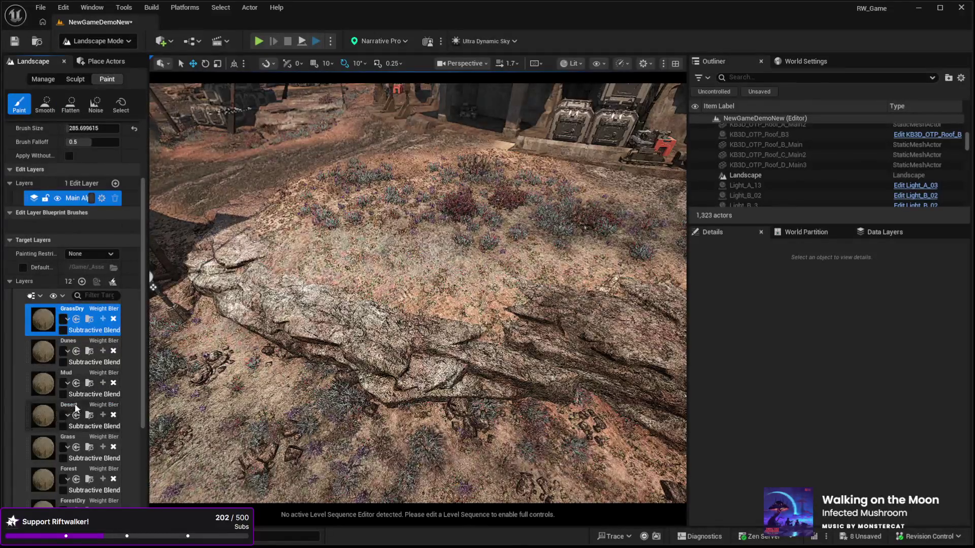
Step: Paint the lower-left ground and the grassy patch with the Desert layer
left_click(45, 414)
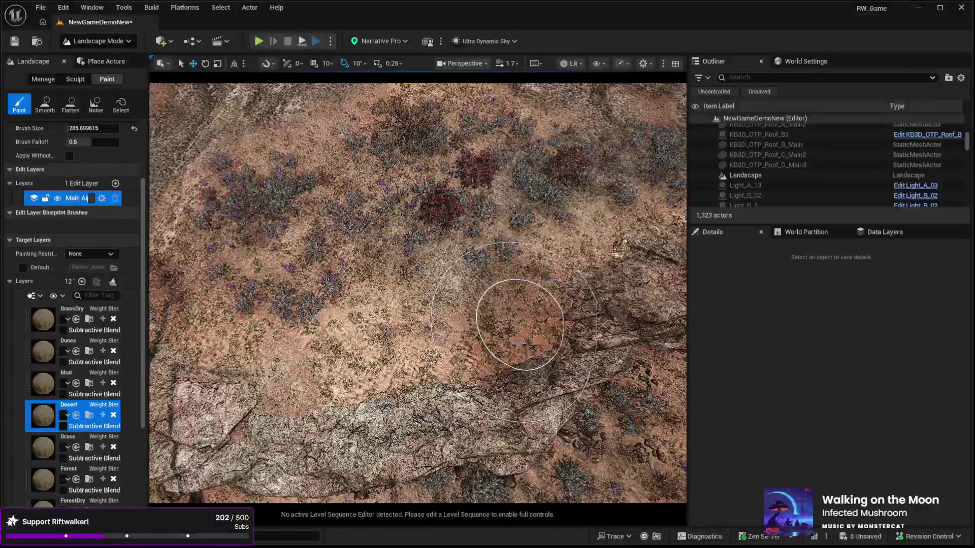
left_click_drag(426, 333, 314, 386)
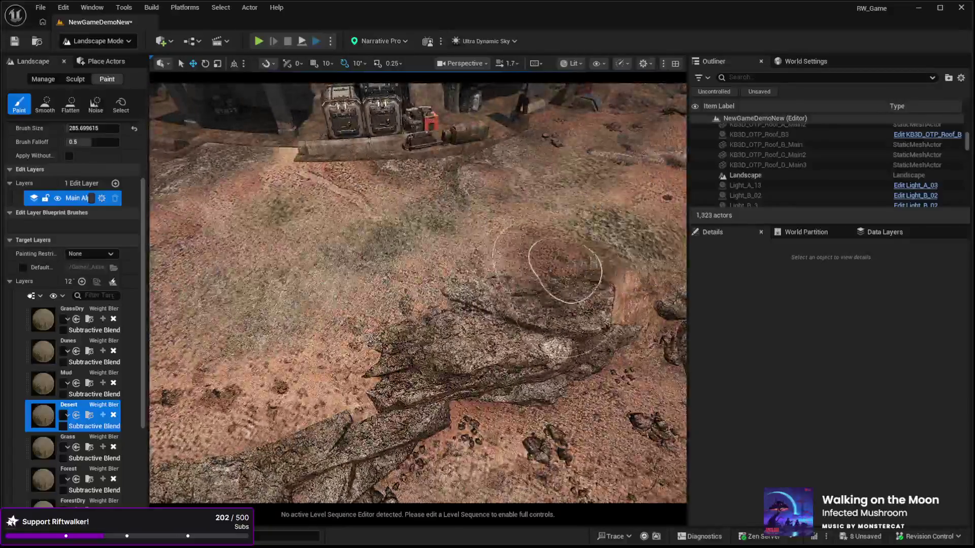
left_click_drag(565, 271, 625, 264)
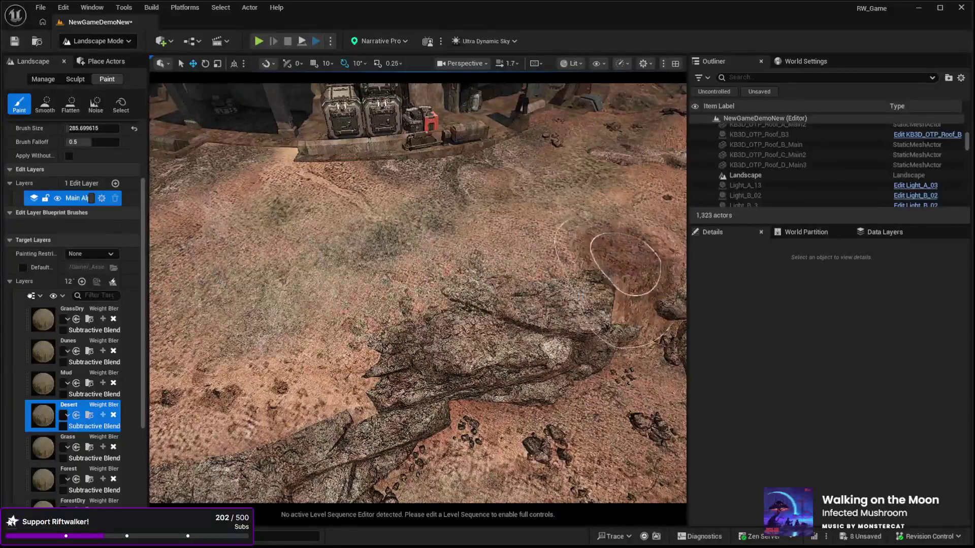
left_click(76, 78)
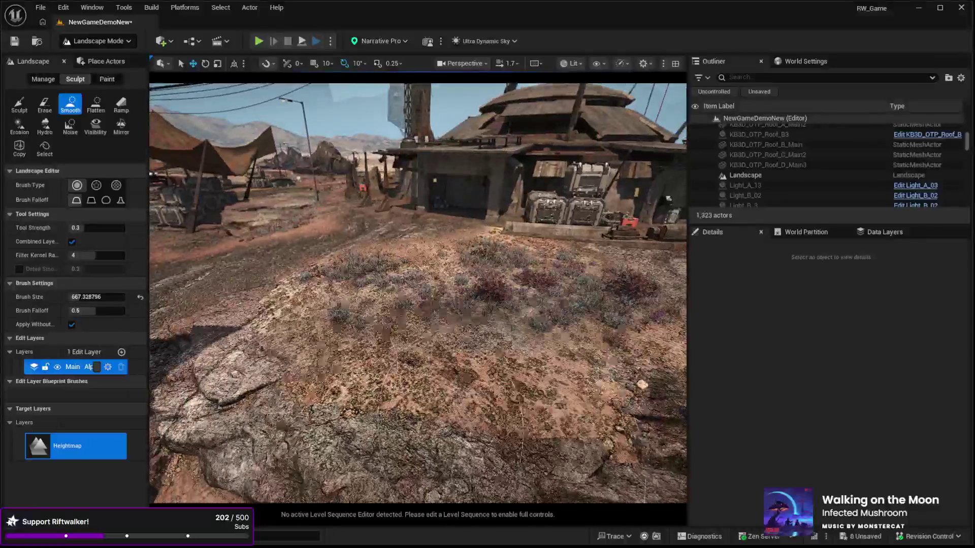
left_click(106, 79)
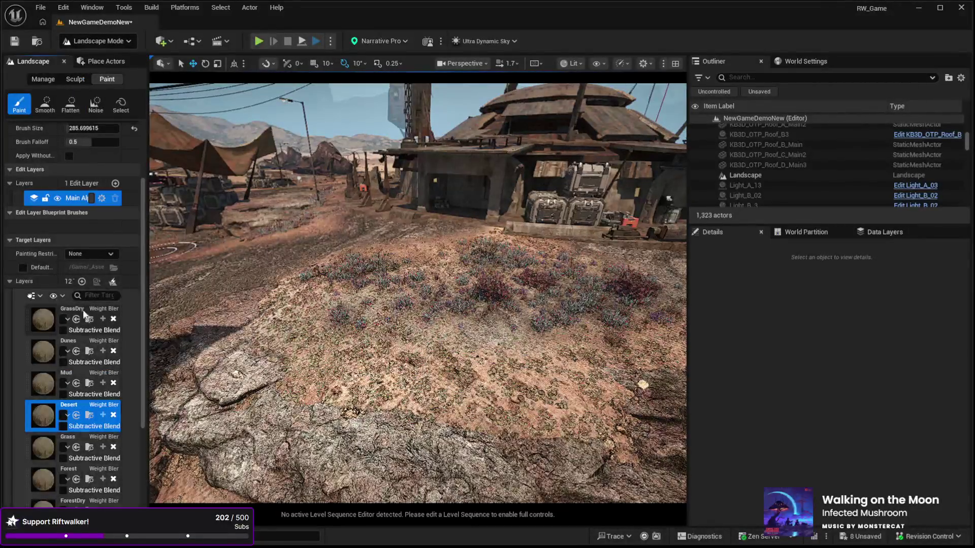
Step: Paint Mud over the central grassy ground, then exit landscape mode and select SM_Cliff_Rock_5
left_click(76, 378)
left_click_drag(643, 385, 318, 315)
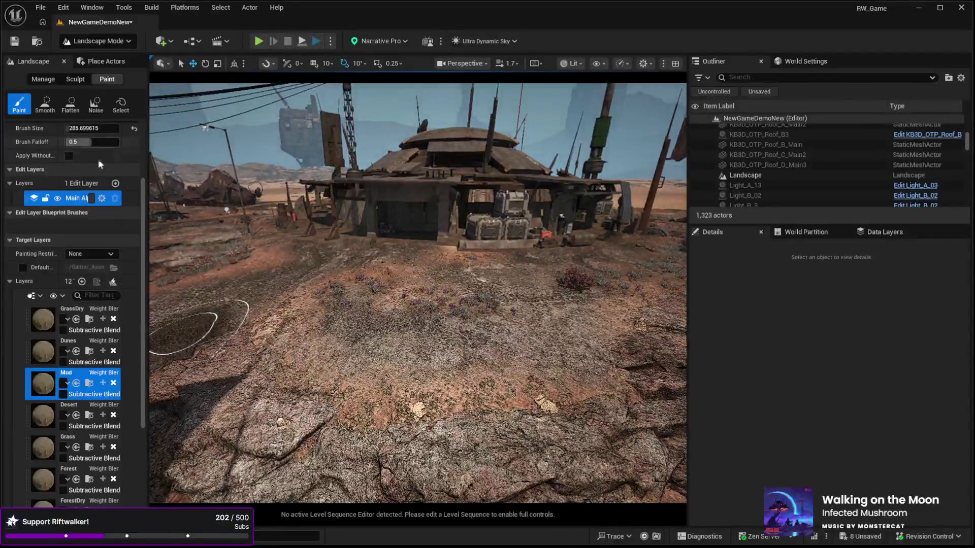
left_click(72, 305)
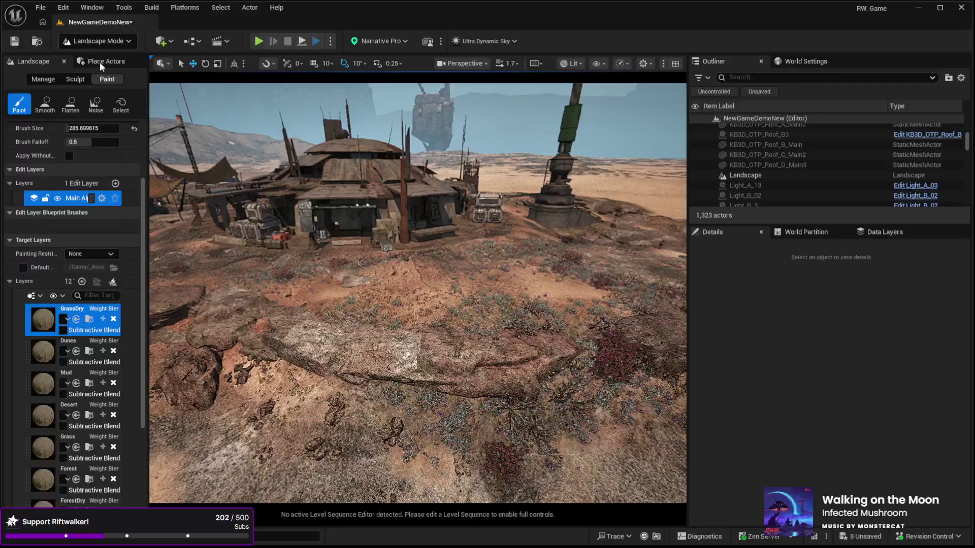
left_click(99, 62)
left_click(448, 309)
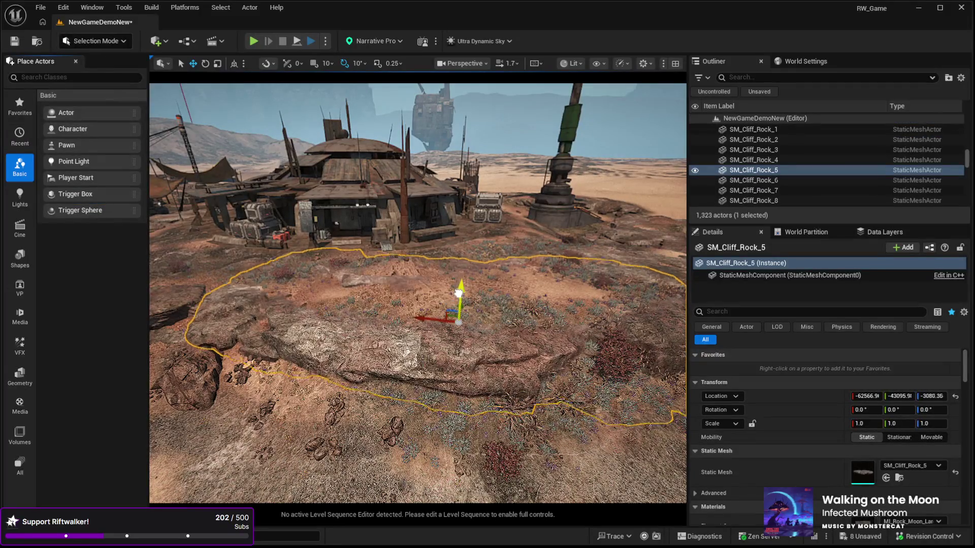